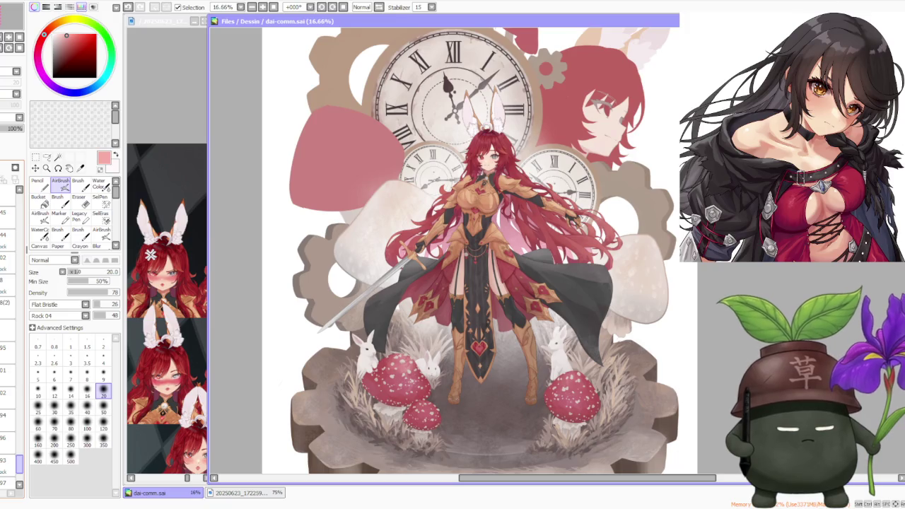
# Survey the illustration and toggle the red fox-eared head layer's visibility off and back on.
pyautogui.press('-')
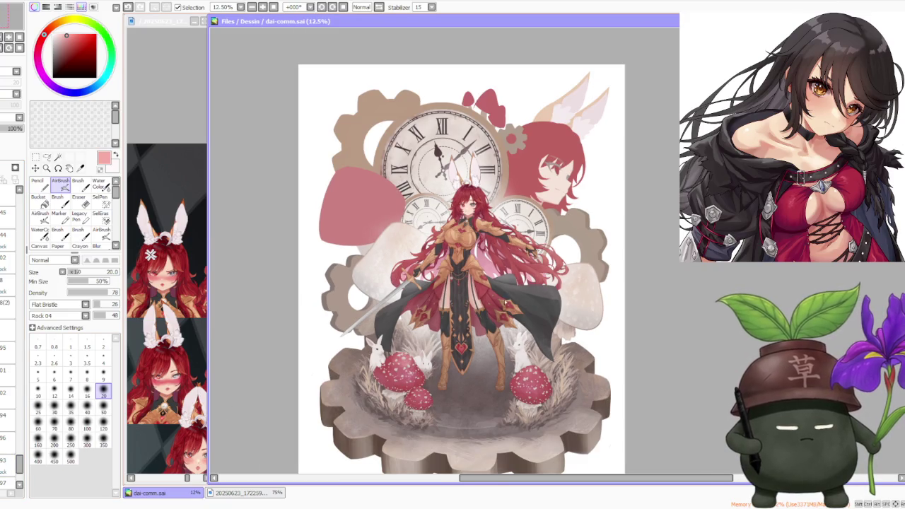
pyautogui.press('+')
pyautogui.press('-')
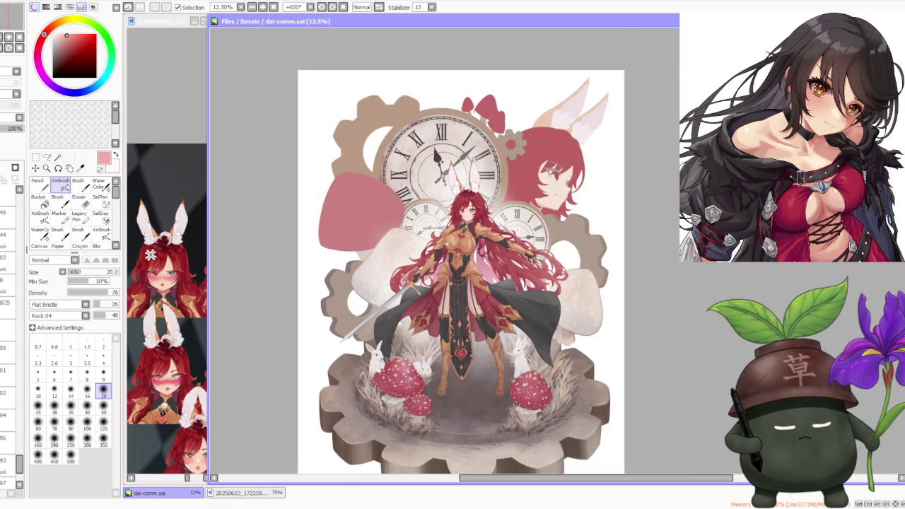
pyautogui.scroll(-1, 422, 186)
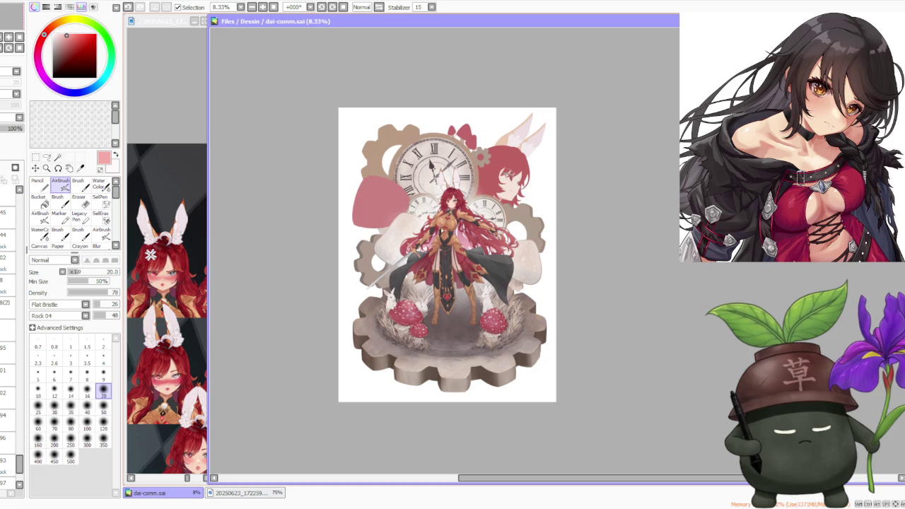
pyautogui.scroll(4, 441, 311)
pyautogui.scroll(1, 441, 311)
pyautogui.scroll(-3, 440, 311)
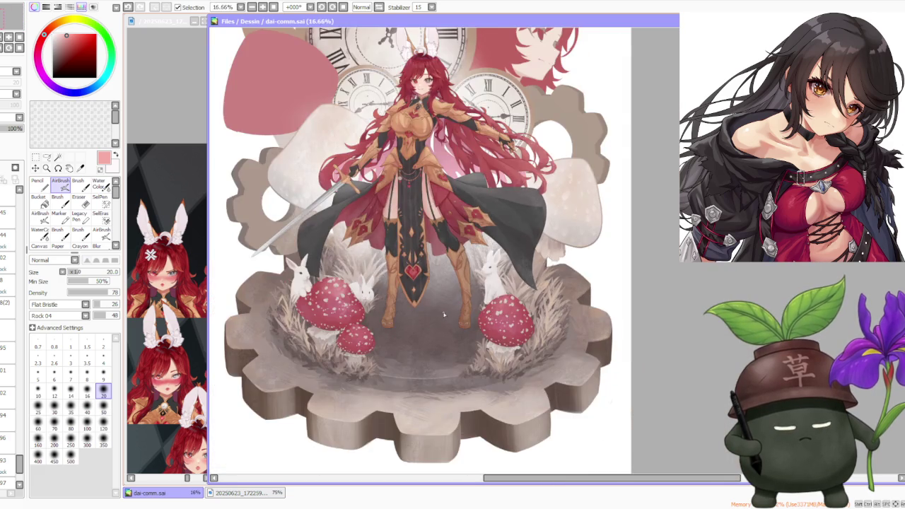
pyautogui.scroll(-1, 437, 304)
pyautogui.scroll(1, 391, 281)
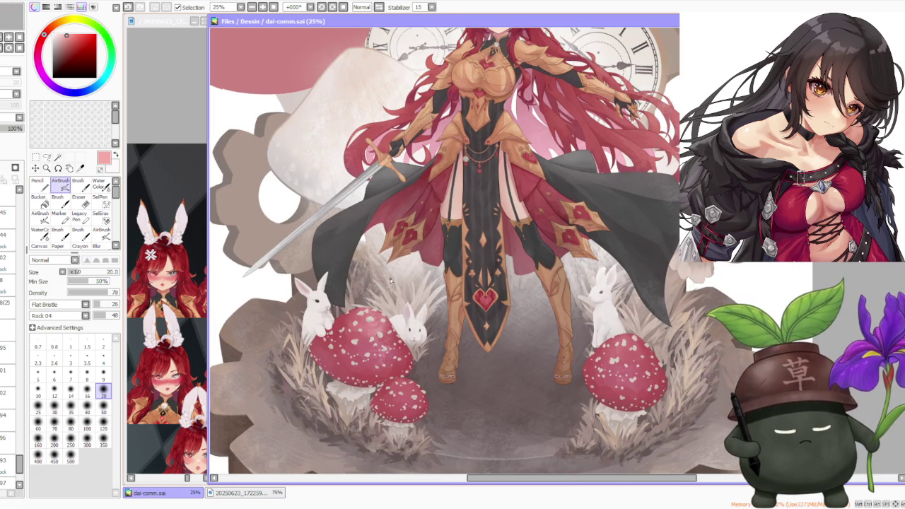
pyautogui.scroll(-2, 391, 281)
pyautogui.scroll(-2, 391, 281)
pyautogui.scroll(2, 430, 174)
pyautogui.scroll(-2, 430, 174)
pyautogui.scroll(-2, 7, 449)
pyautogui.scroll(-2, 7, 449)
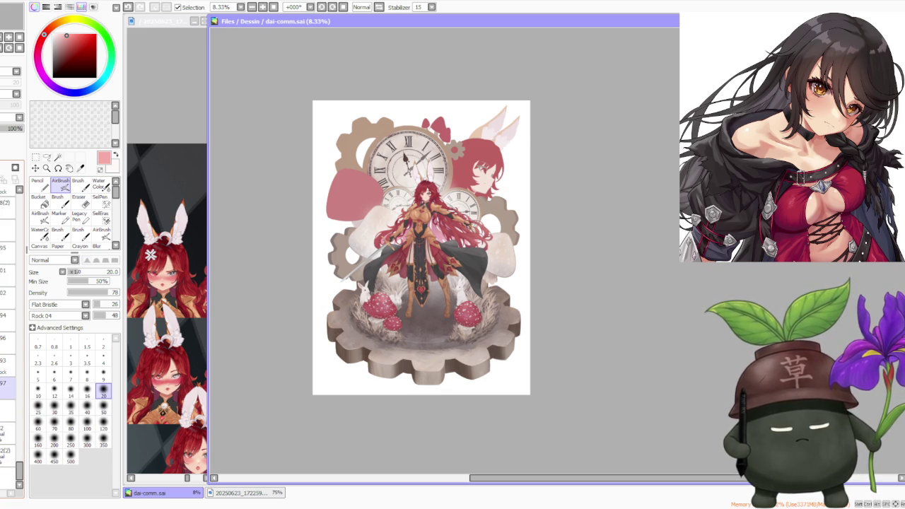
pyautogui.scroll(4, 7, 325)
pyautogui.click(3, 327)
pyautogui.click(3, 326)
# Select layer 06, higher in the layer stack, to work on.
pyautogui.scroll(2, 7, 340)
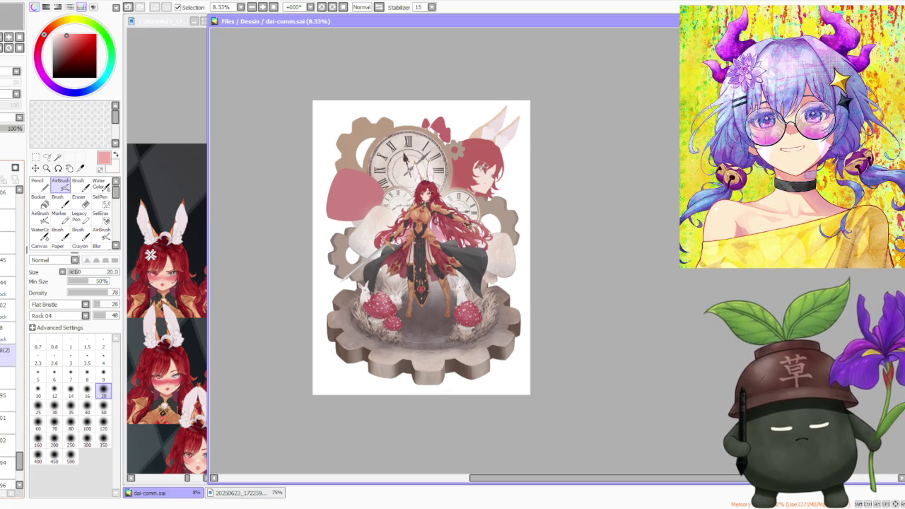
pyautogui.scroll(2, 7, 346)
pyautogui.scroll(1, 7, 339)
pyautogui.click(7, 336)
pyautogui.scroll(1, 7, 339)
pyautogui.click(7, 303)
pyautogui.click(7, 282)
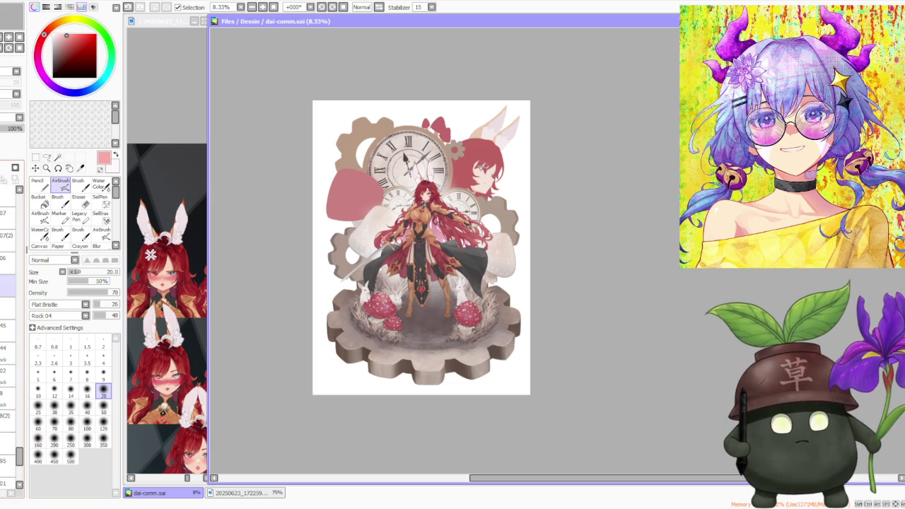
pyautogui.scroll(2, 8, 283)
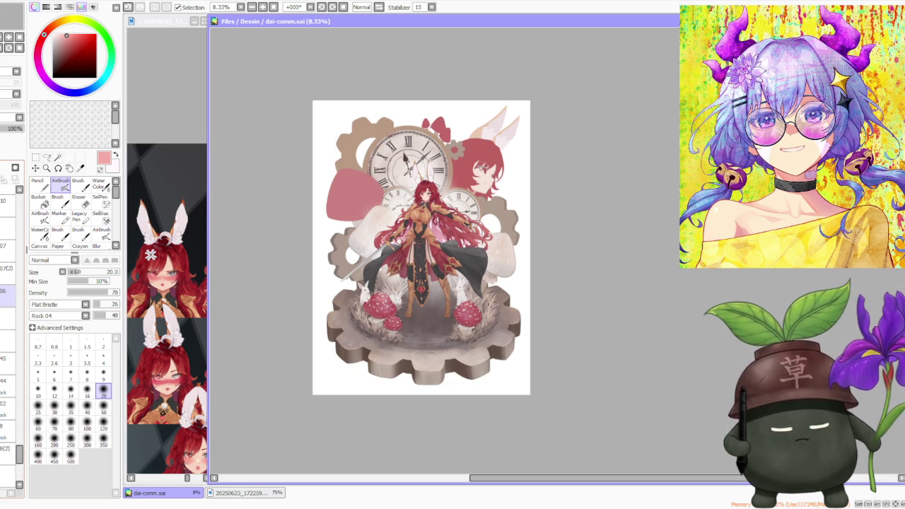
pyautogui.scroll(1, 7, 304)
pyautogui.scroll(1, 7, 318)
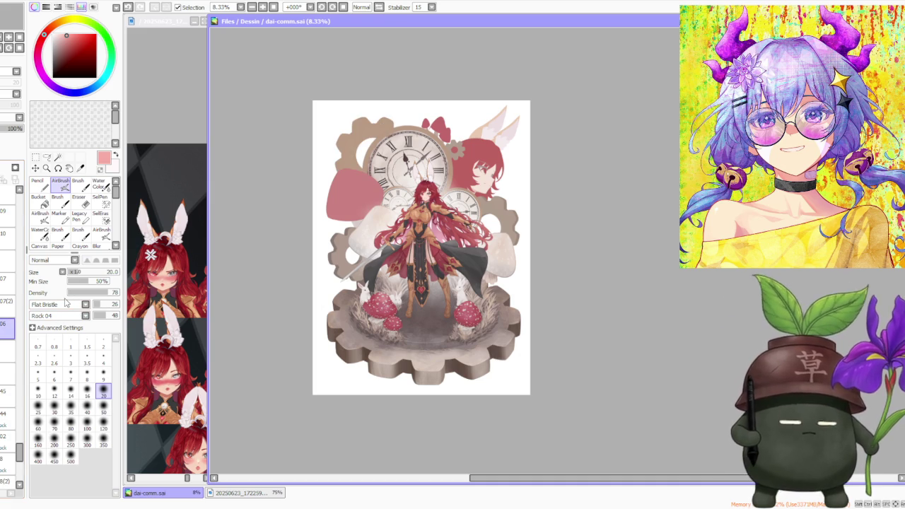
pyautogui.scroll(1, 313, 124)
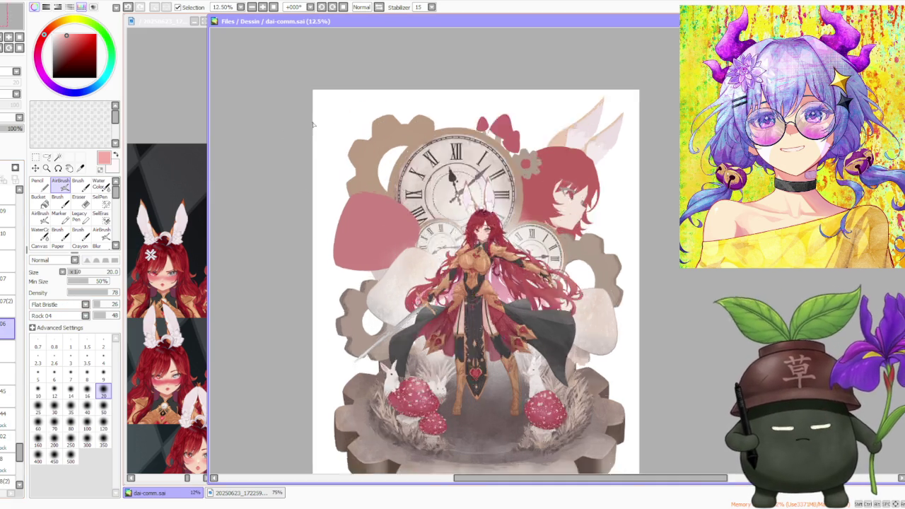
pyautogui.scroll(1, 314, 124)
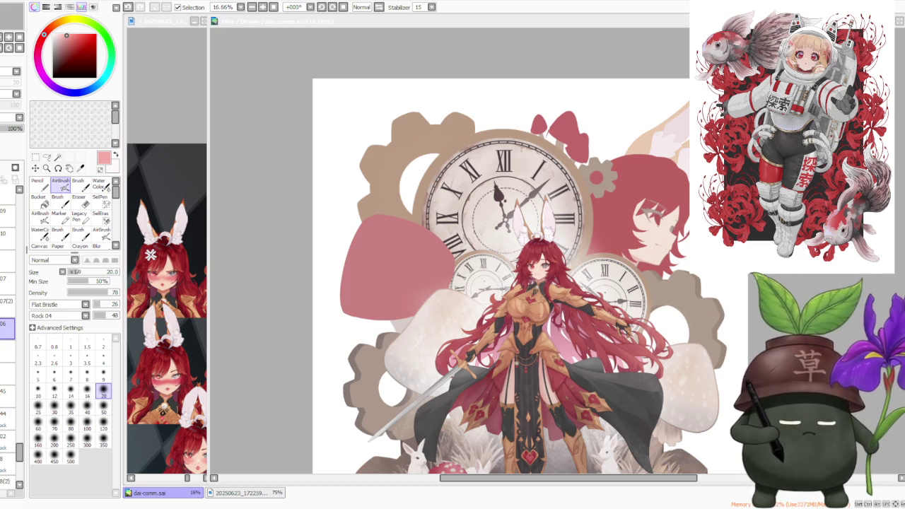
# Sample the gear's brown and set the AirBrush to size 500 with a simple circle shape.
pyautogui.press('-')
pyautogui.press('-')
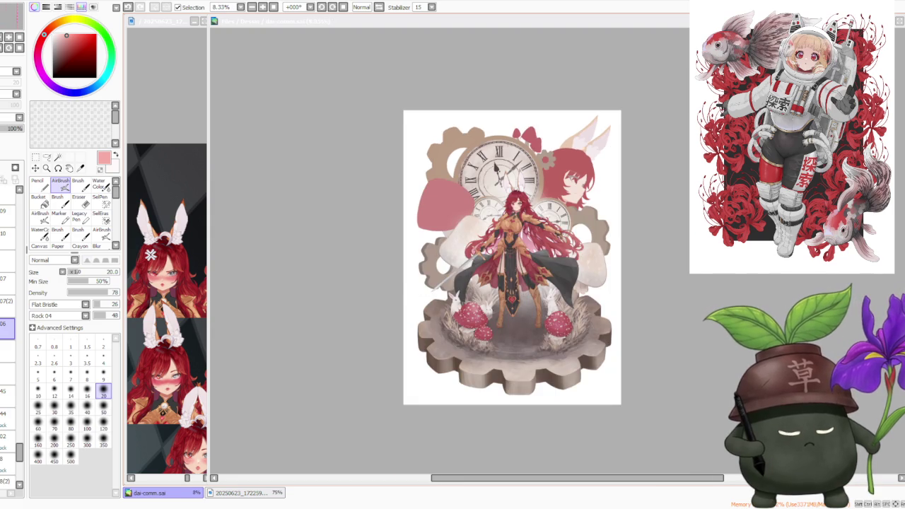
pyautogui.press('+')
pyautogui.press('+')
pyautogui.press('+')
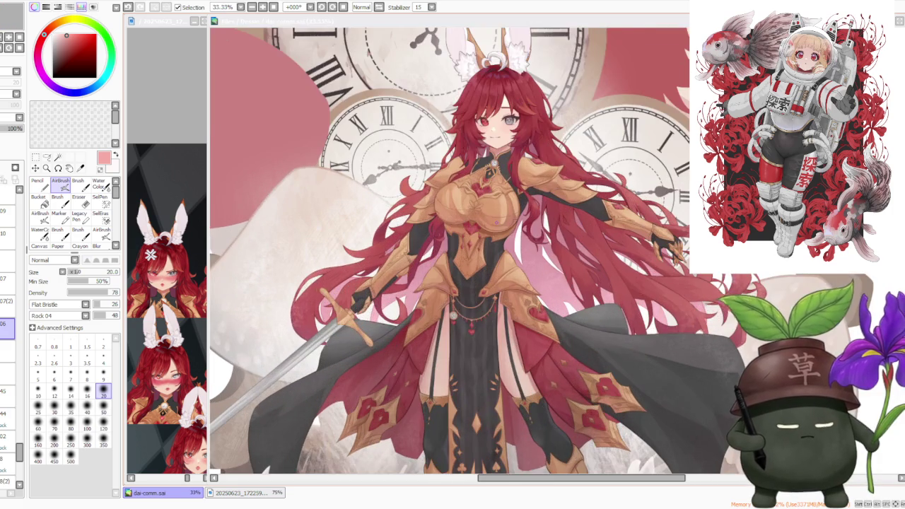
pyautogui.press('-')
pyautogui.press('-')
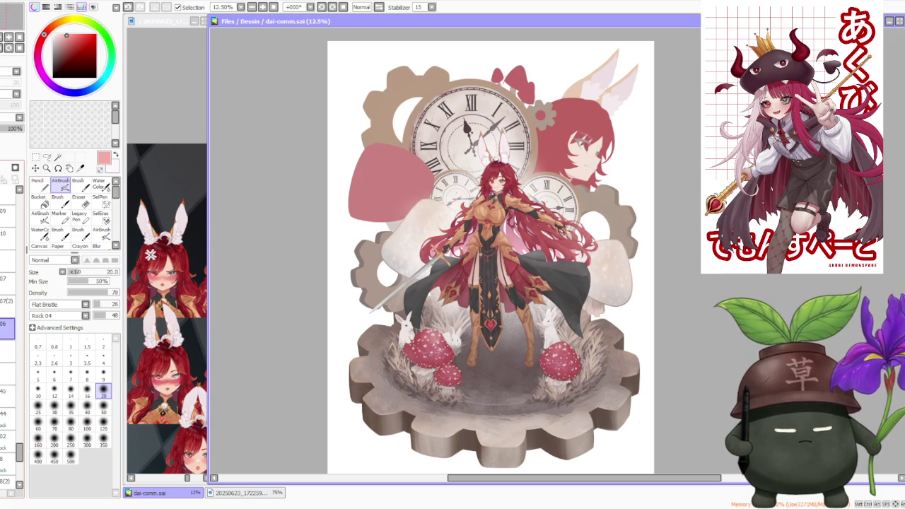
pyautogui.scroll(-1, 322, 248)
pyautogui.scroll(3, 339, 205)
pyautogui.scroll(1, 350, 181)
pyautogui.scroll(1, 356, 165)
pyautogui.scroll(-1, 355, 166)
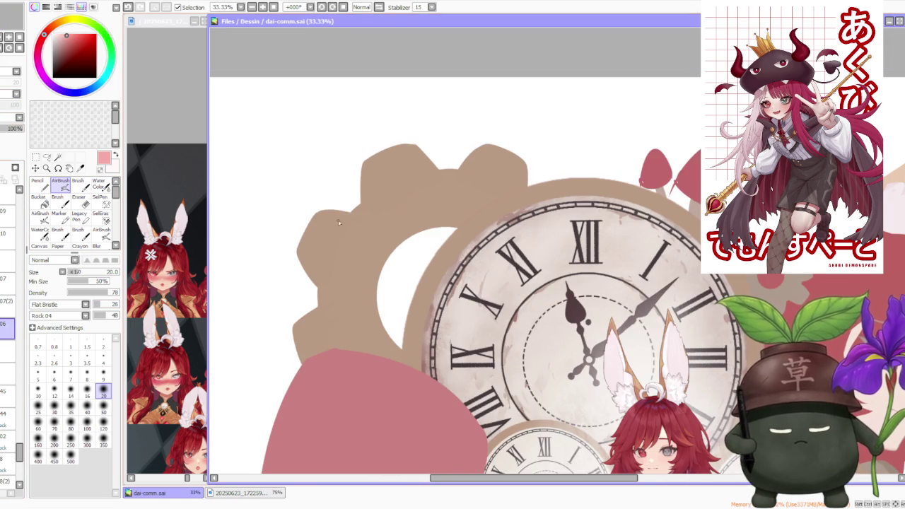
pyautogui.scroll(-2, 320, 227)
pyautogui.scroll(-1, 258, 185)
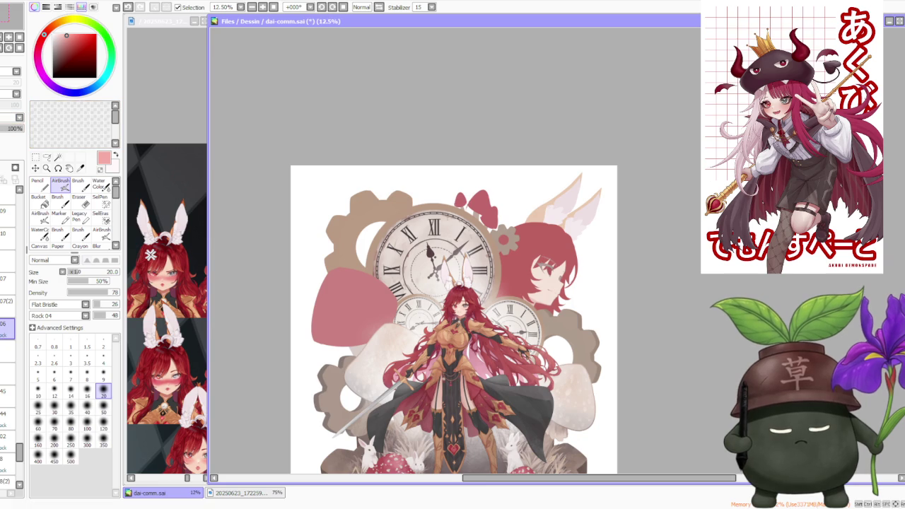
pyautogui.keyDown('alt'); pyautogui.click(355, 222); pyautogui.keyUp('alt')
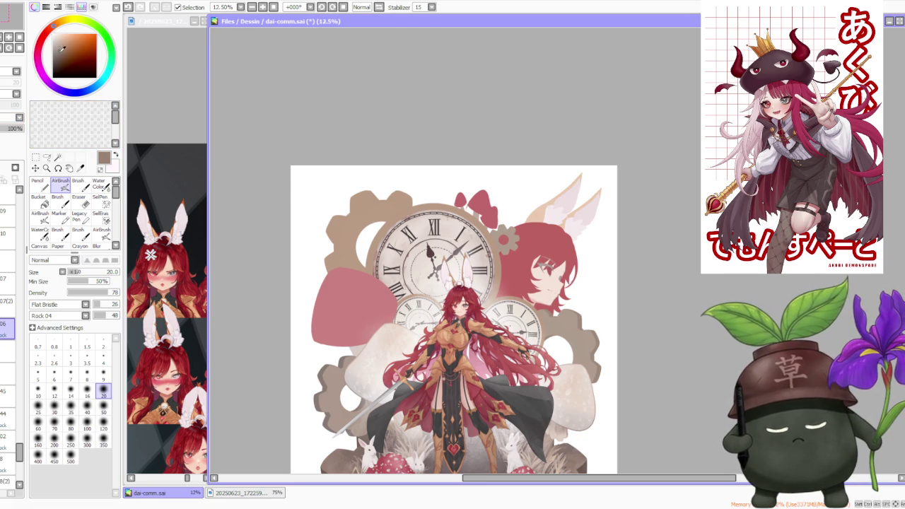
pyautogui.click(70, 456)
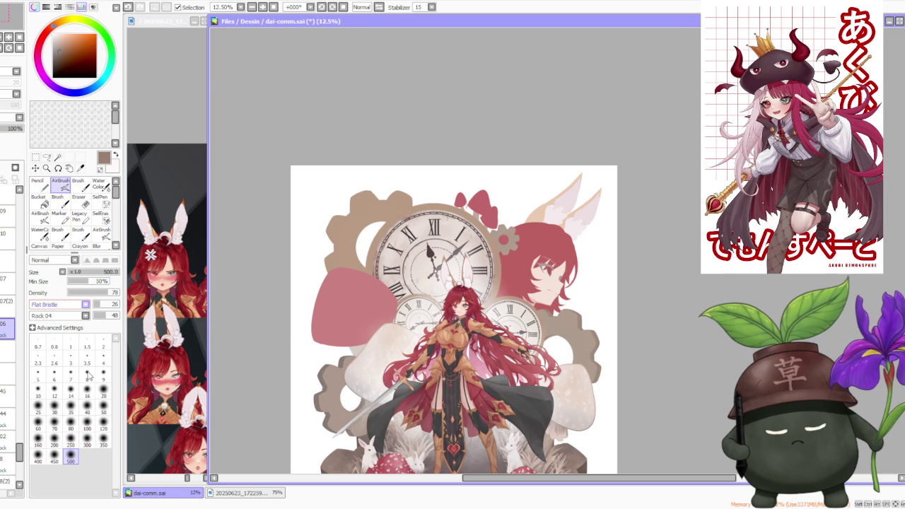
pyautogui.click(73, 316)
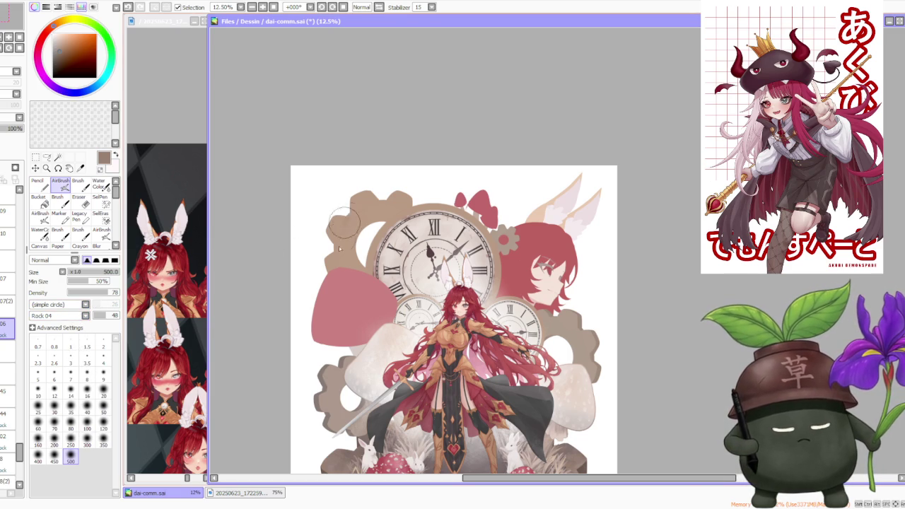
# Choose a fine-tuned darker tan for shading and switch to the regular Brush.
pyautogui.scroll(1, 346, 216)
pyautogui.scroll(2, 347, 216)
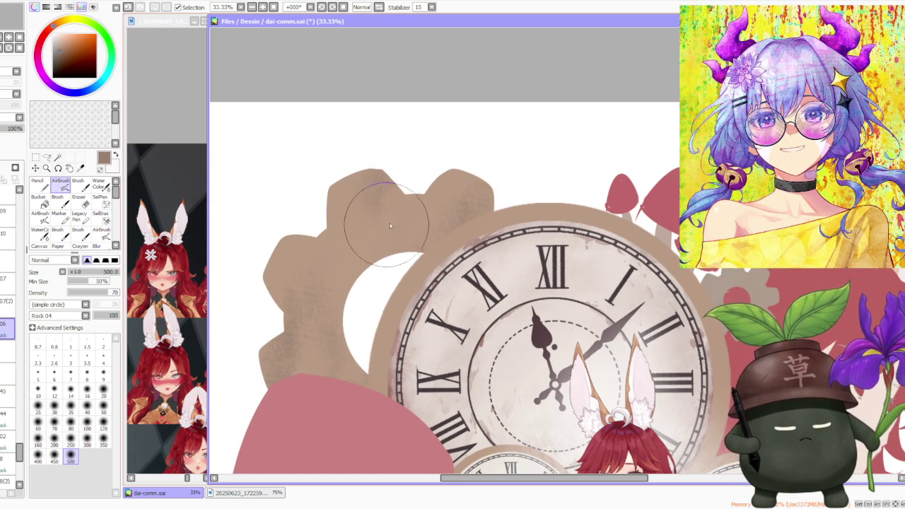
pyautogui.scroll(-3, 388, 228)
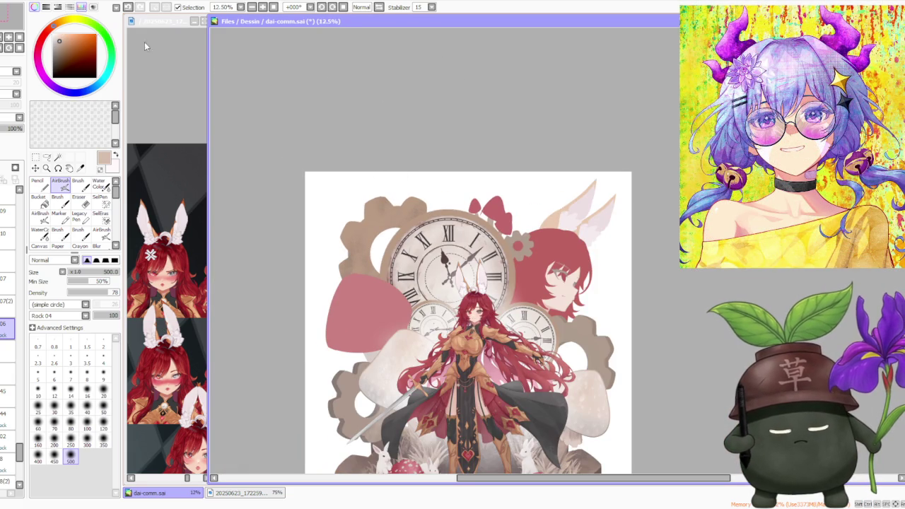
pyautogui.scroll(1, 379, 180)
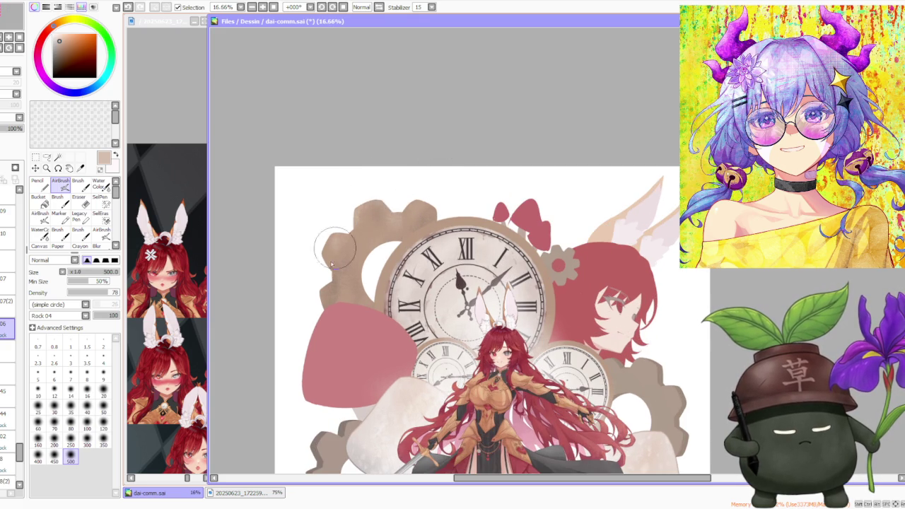
pyautogui.scroll(-1, 455, 153)
pyautogui.scroll(2, 347, 244)
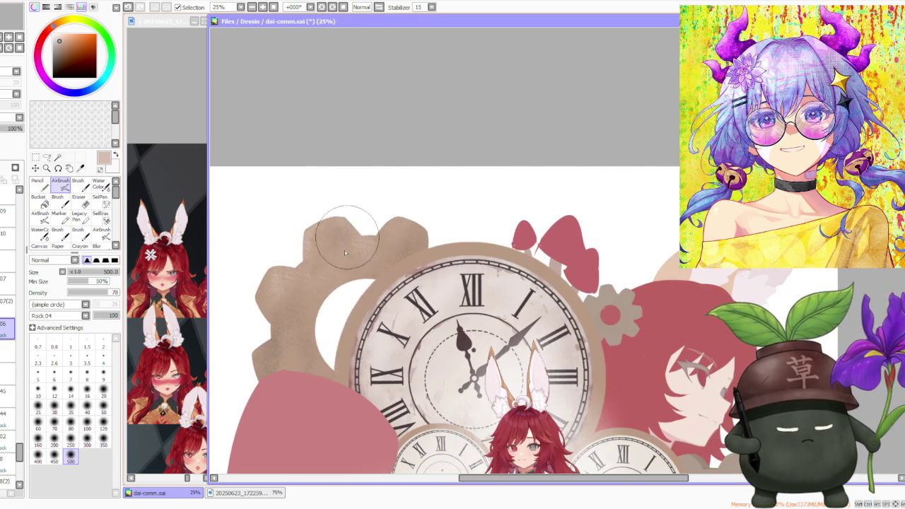
pyautogui.keyDown('alt'); pyautogui.click(311, 297); pyautogui.keyUp('alt')
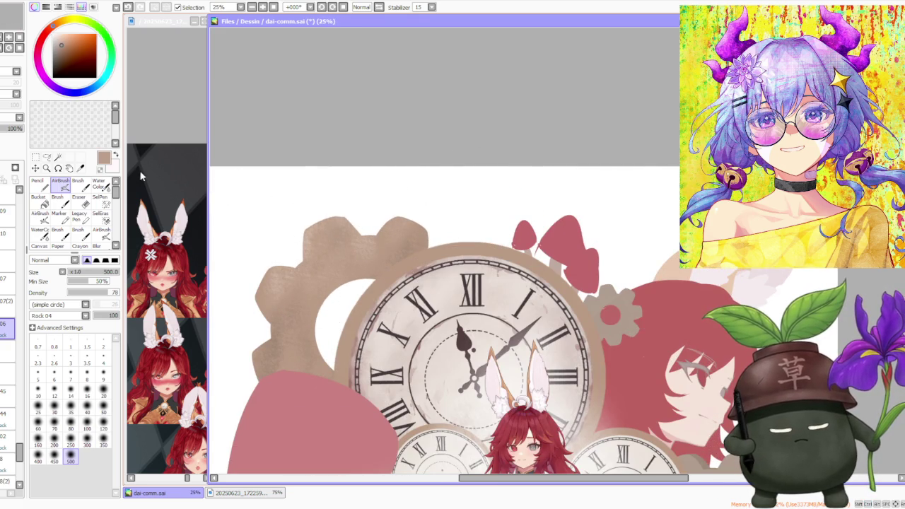
pyautogui.click(65, 46)
pyautogui.click(78, 185)
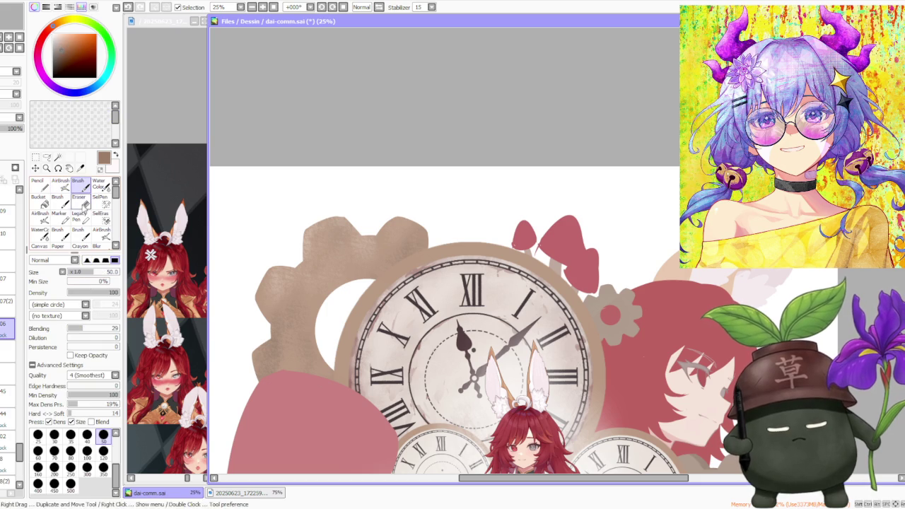
# Set Brush size 500 with blending about 94, eyedrop the gear's beige, and stroke its left edge.
pyautogui.click(70, 484)
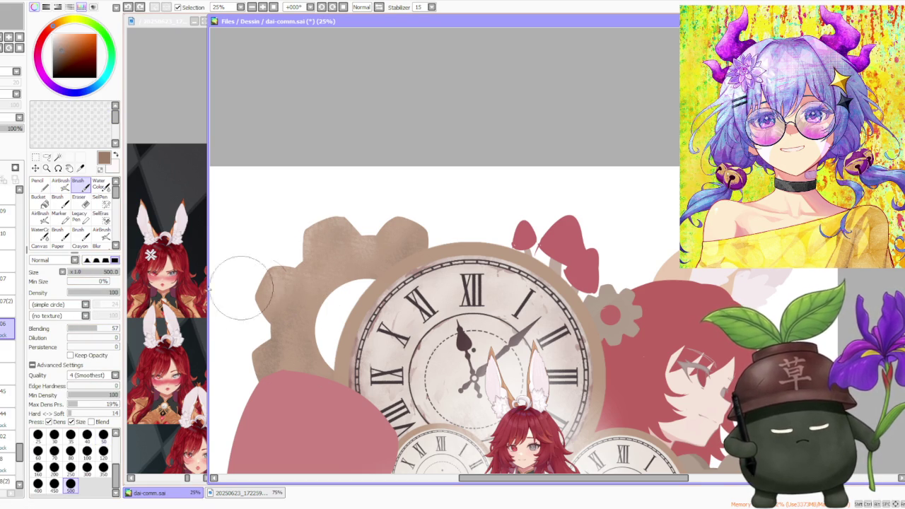
pyautogui.click(113, 328)
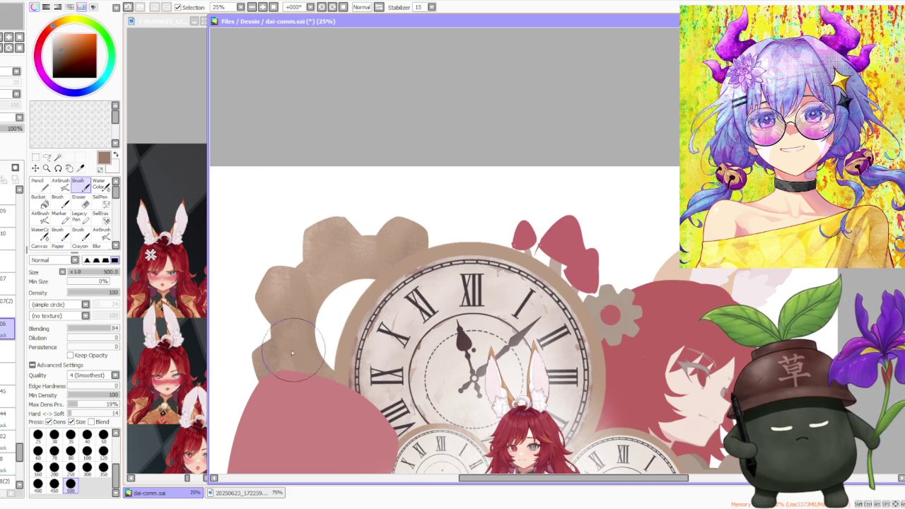
pyautogui.keyDown('alt'); pyautogui.click(332, 232); pyautogui.keyUp('alt')
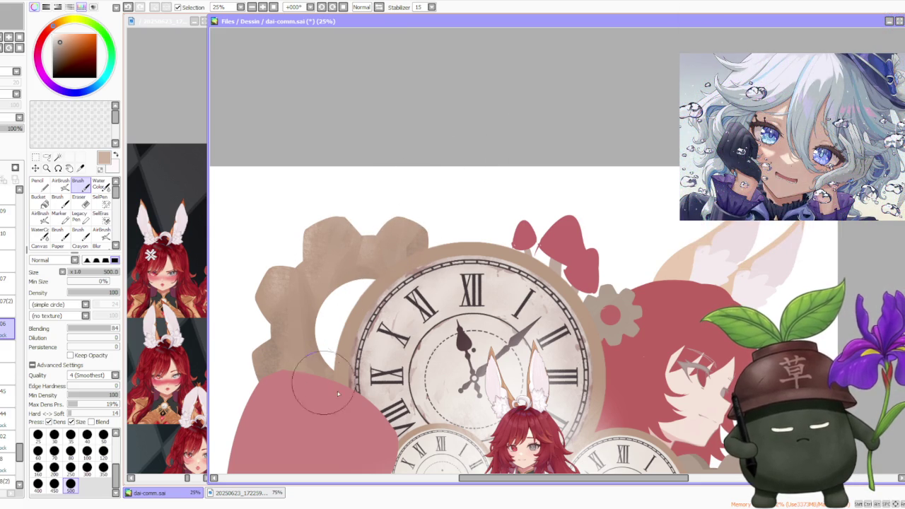
pyautogui.keyDown('alt'); pyautogui.click(278, 356); pyautogui.keyUp('alt')
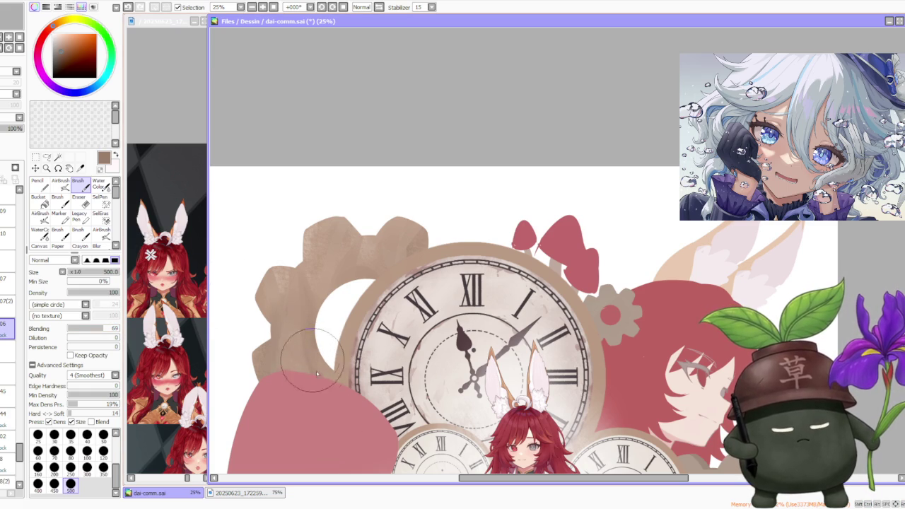
pyautogui.keyDown('alt'); pyautogui.click(307, 344); pyautogui.keyUp('alt')
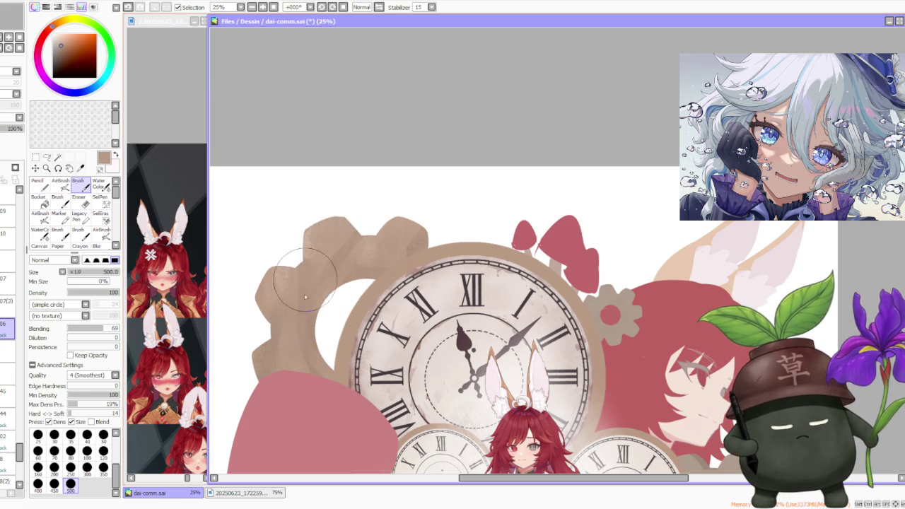
pyautogui.moveTo(304, 334); pyautogui.dragTo(301, 328)
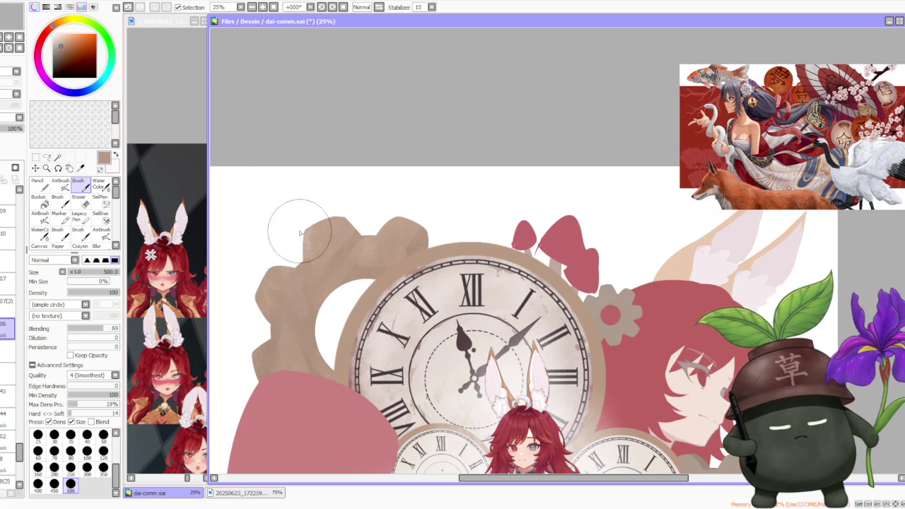
# Pan toward the upper-left gear and eyedrop a lighter beige from it.
pyautogui.scroll(-3, 303, 205)
pyautogui.scroll(1, 339, 212)
pyautogui.scroll(2, 301, 292)
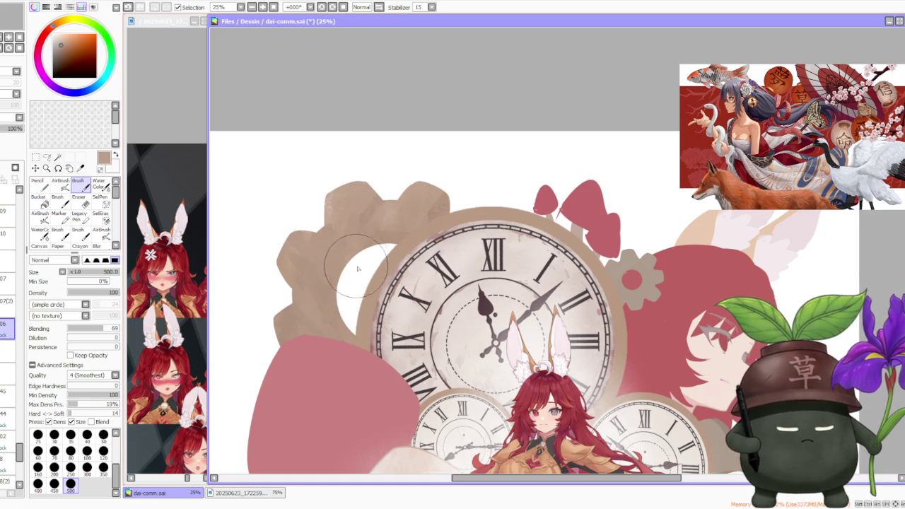
pyautogui.scroll(-1, 444, 138)
pyautogui.scroll(-2, 449, 142)
pyautogui.scroll(2, 450, 143)
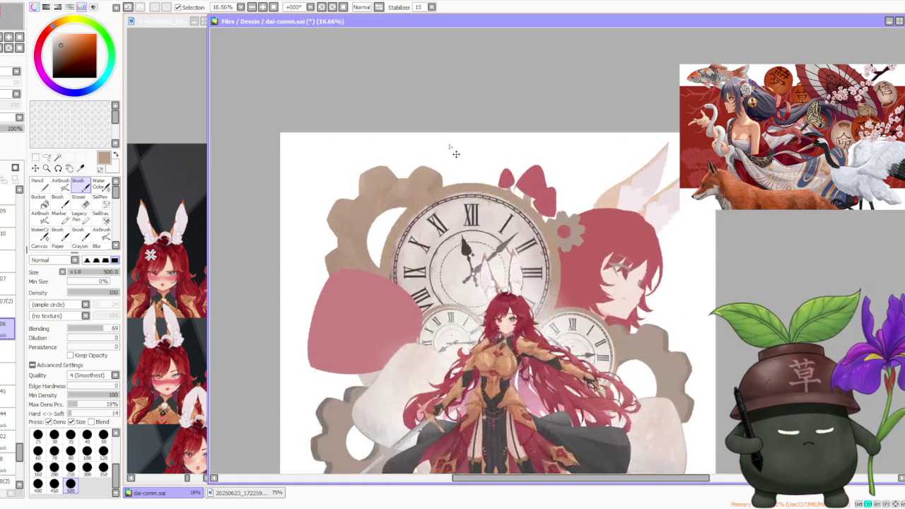
pyautogui.scroll(1, 452, 147)
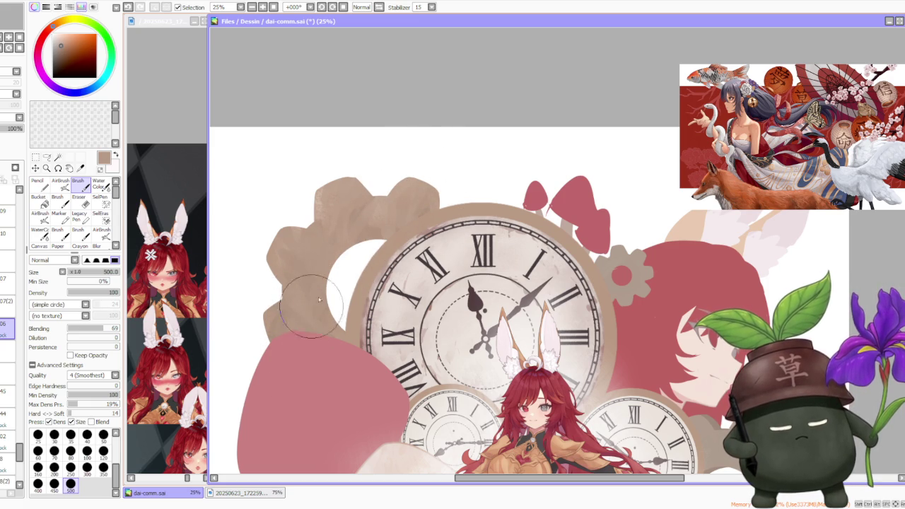
pyautogui.moveTo(361, 283); pyautogui.dragTo(387, 273)
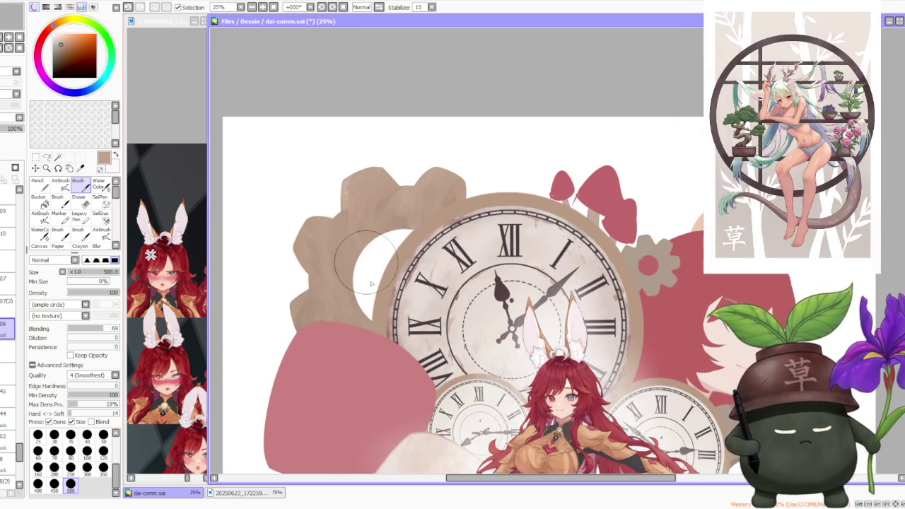
pyautogui.keyDown('alt'); pyautogui.click(354, 191); pyautogui.keyUp('alt')
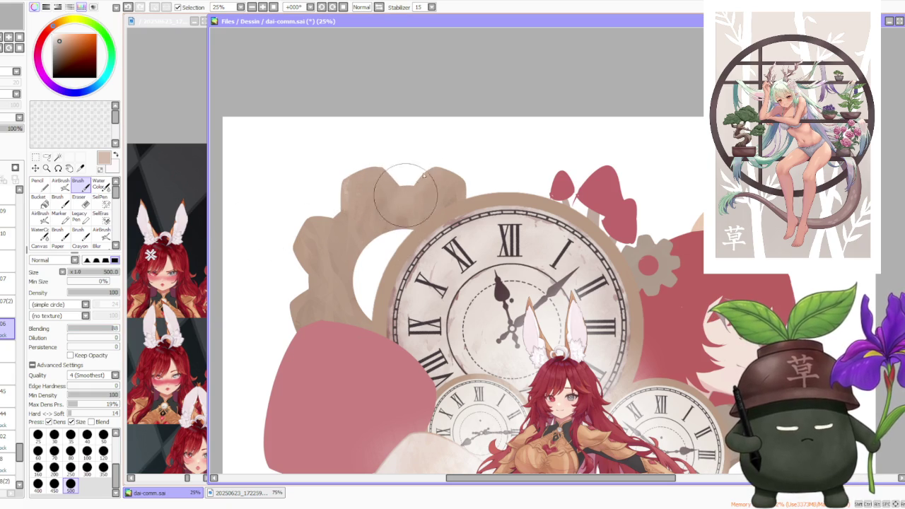
# Switch to the AirBrush tool with its Rock 04 texture.
pyautogui.scroll(-2, 515, 123)
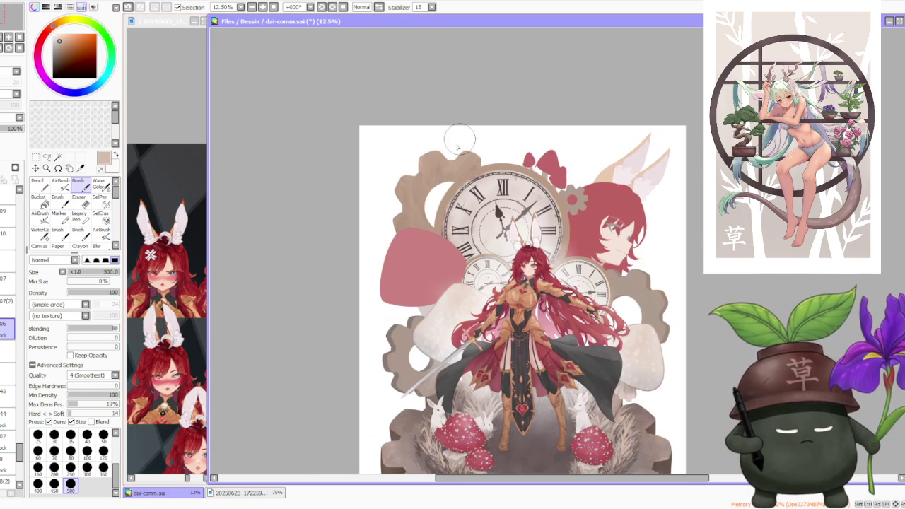
pyautogui.scroll(2, 430, 222)
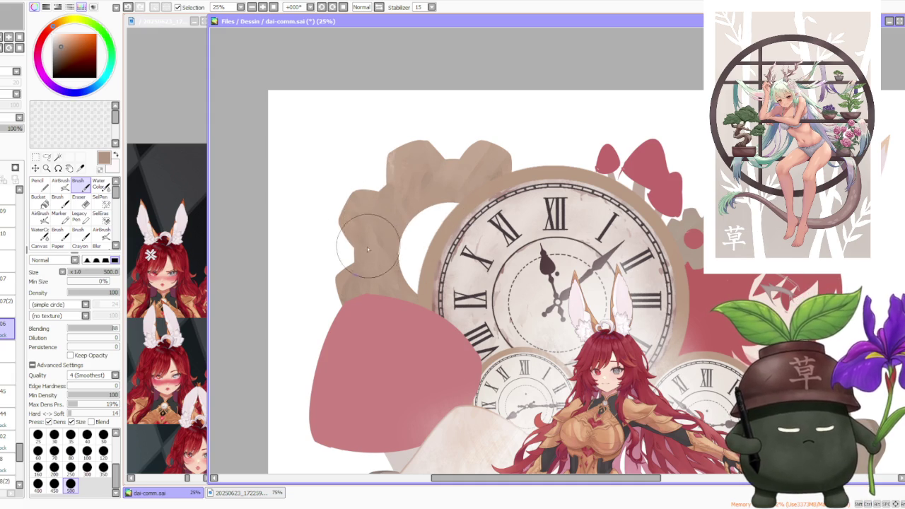
pyautogui.scroll(-1, 404, 195)
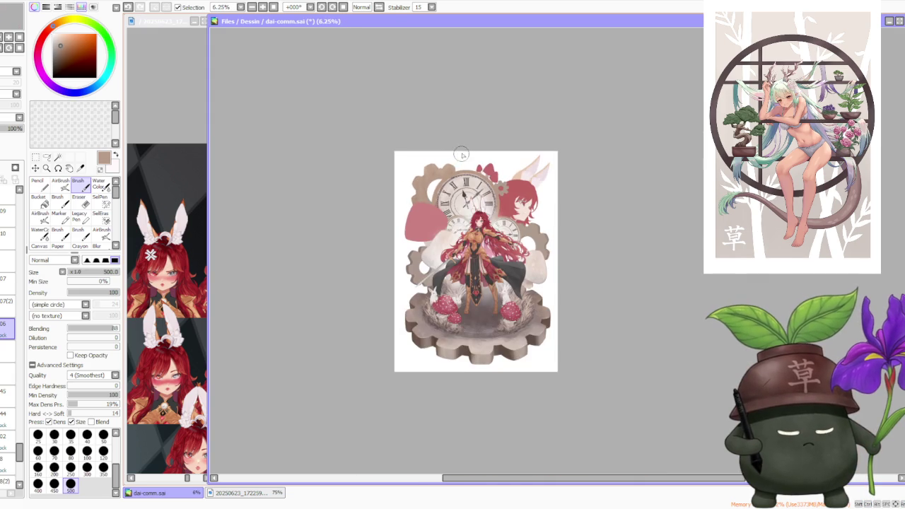
pyautogui.scroll(1, 444, 166)
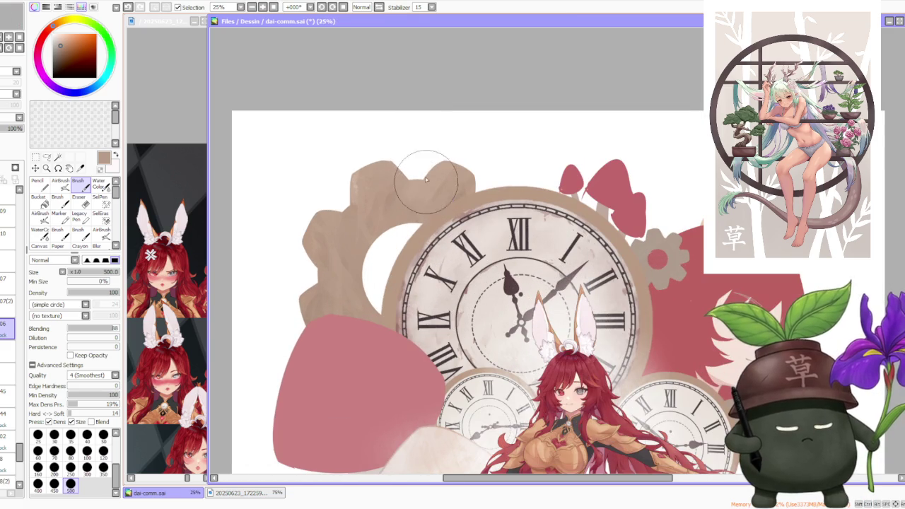
pyautogui.scroll(1, 350, 185)
pyautogui.scroll(1, 337, 185)
pyautogui.scroll(-1, 333, 186)
pyautogui.click(60, 184)
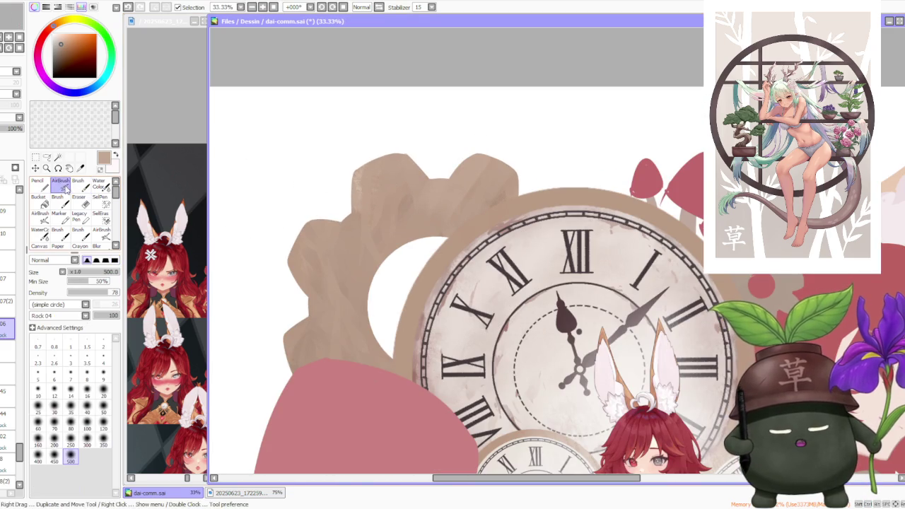
# Change the AirBrush texture via Rock 02 to Dirt 01 and spray grainy shading across the beige gear.
pyautogui.scroll(2, 57, 316)
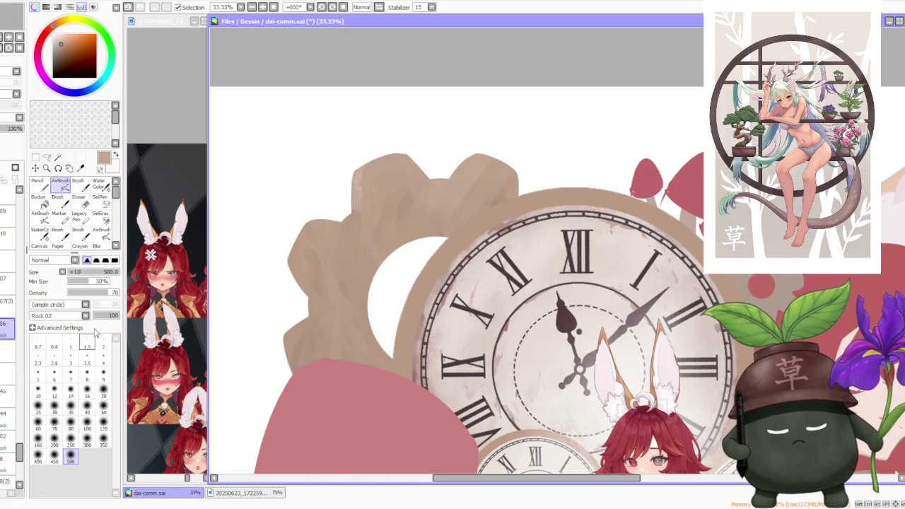
pyautogui.scroll(1, 354, 177)
pyautogui.scroll(-1, 360, 186)
pyautogui.scroll(-1, 360, 186)
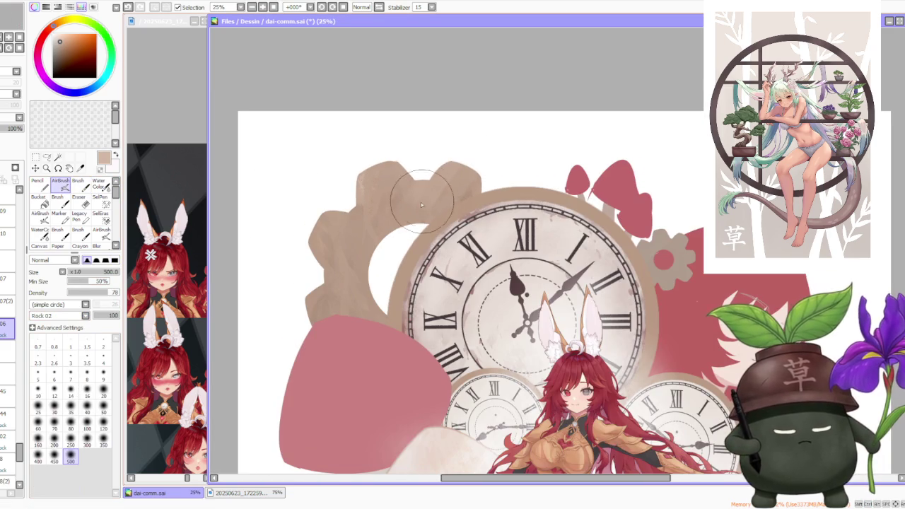
pyautogui.scroll(2, 459, 166)
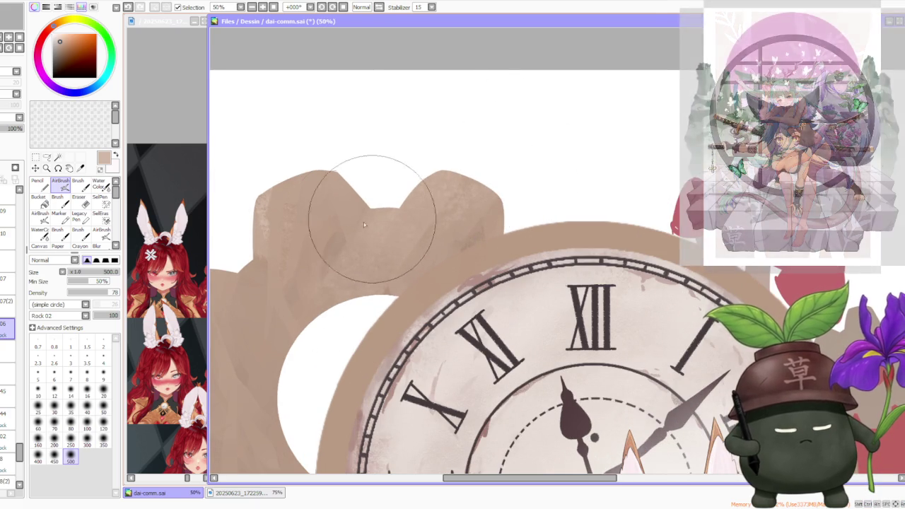
pyautogui.scroll(-3, 324, 205)
pyautogui.scroll(2, 309, 252)
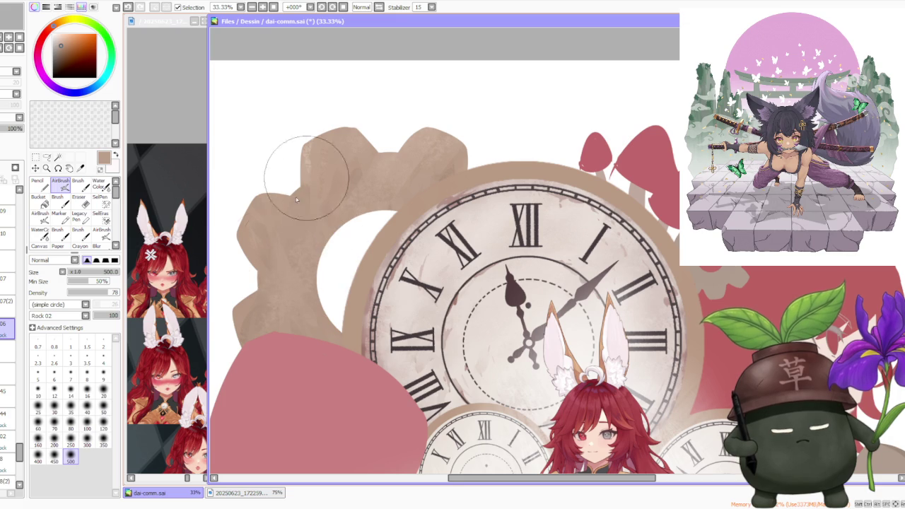
pyautogui.scroll(-3, 304, 170)
pyautogui.scroll(-1, 417, 127)
pyautogui.scroll(-1, 438, 110)
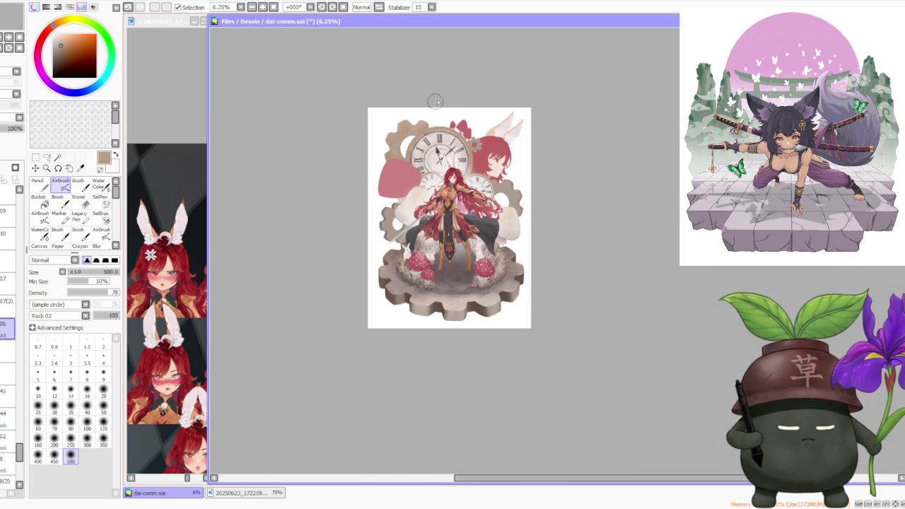
pyautogui.scroll(3, 430, 101)
pyautogui.scroll(2, 382, 142)
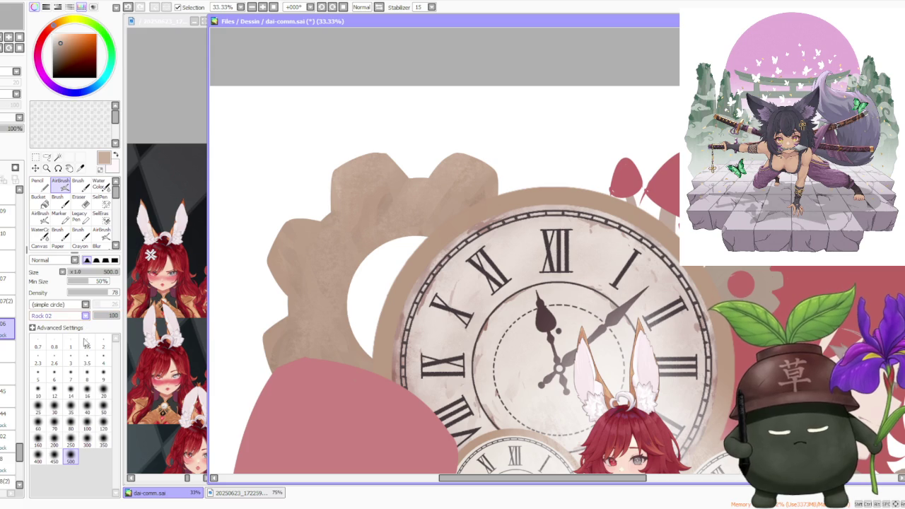
pyautogui.scroll(3, 56, 315)
pyautogui.moveTo(336, 319)
pyautogui.mouseDown()
pyautogui.moveTo(298, 242)
pyautogui.moveTo(417, 205)
pyautogui.mouseUp()
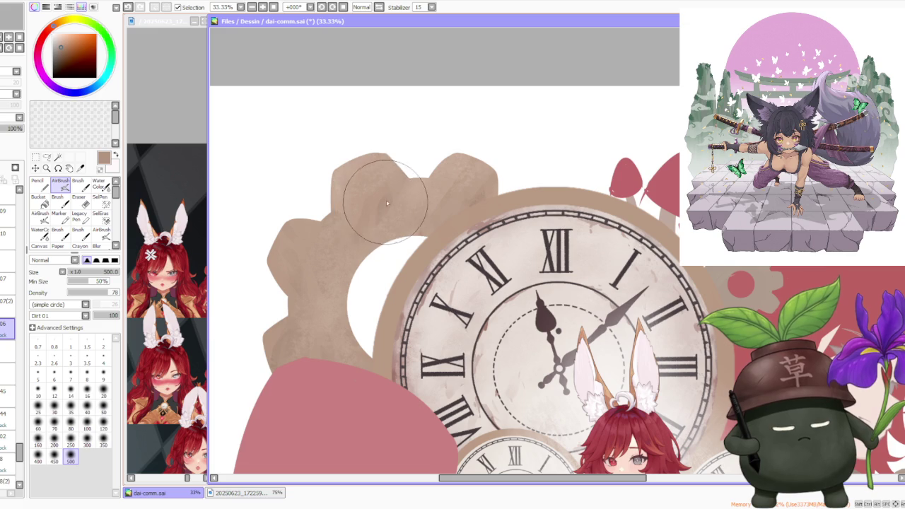
pyautogui.scroll(-3, 479, 139)
pyautogui.scroll(-2, 479, 139)
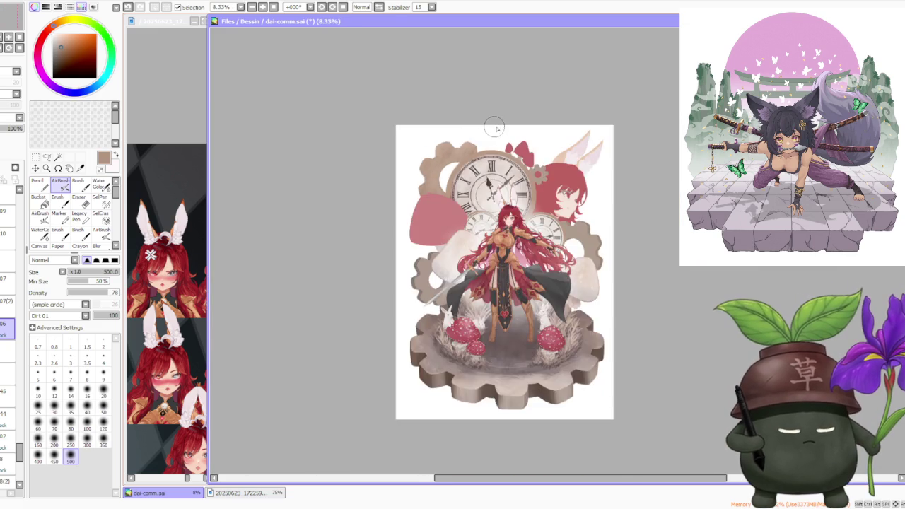
pyautogui.scroll(-1, 495, 127)
pyautogui.scroll(4, 501, 123)
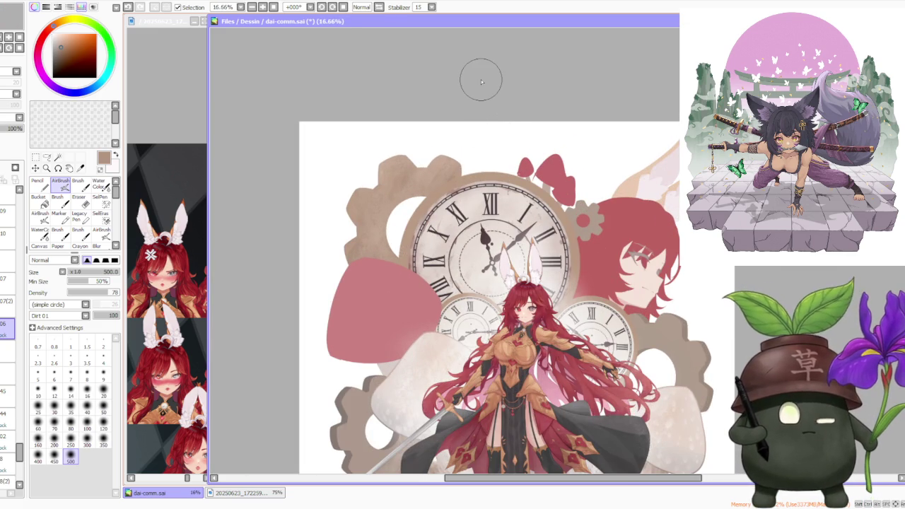
pyautogui.scroll(1, 479, 79)
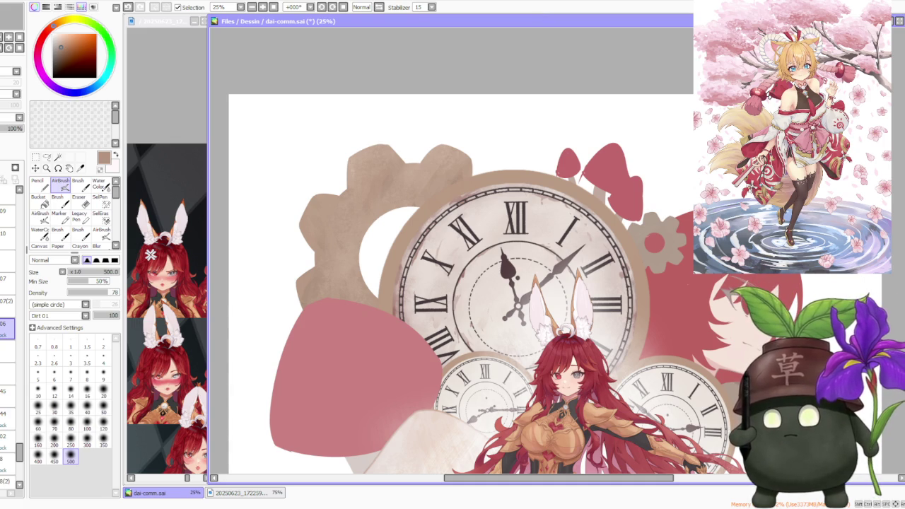
pyautogui.hotkey('alt', 'Tab')
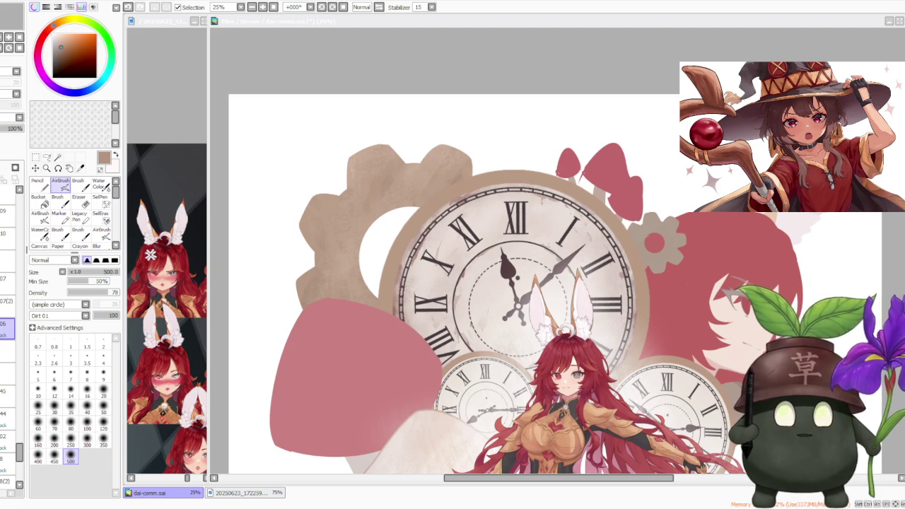
# Zoom onto the gear behind the clock and rotate the canvas counter-clockwise to about -45°.
pyautogui.scroll(-1, 625, 250)
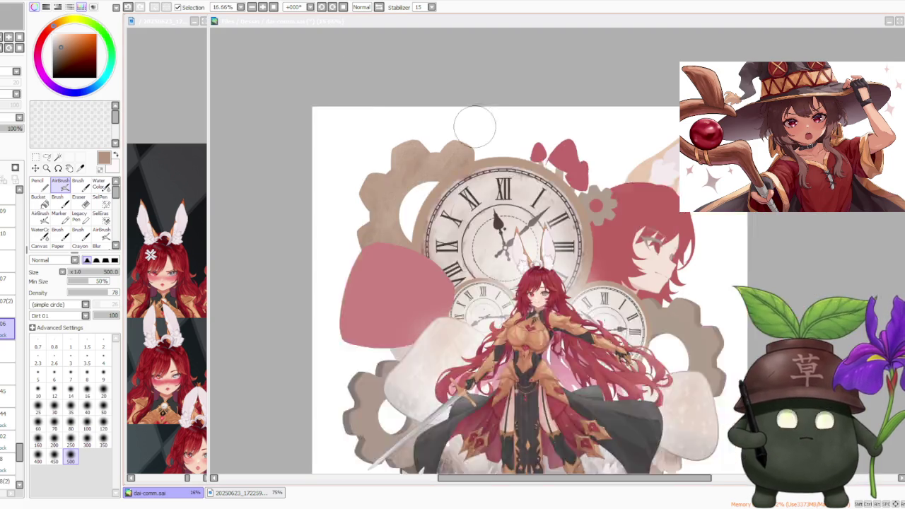
pyautogui.scroll(-1, 474, 141)
pyautogui.scroll(2, 453, 145)
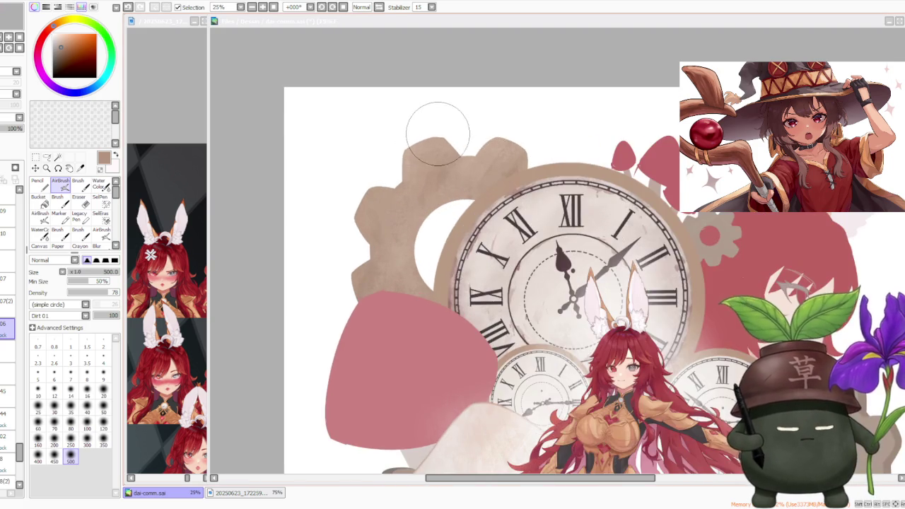
pyautogui.scroll(-1, 434, 141)
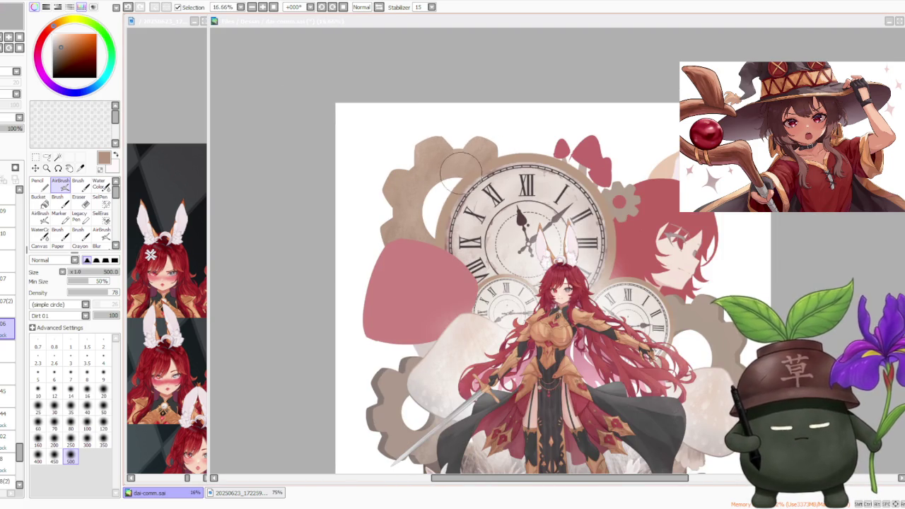
pyautogui.click(467, 156)
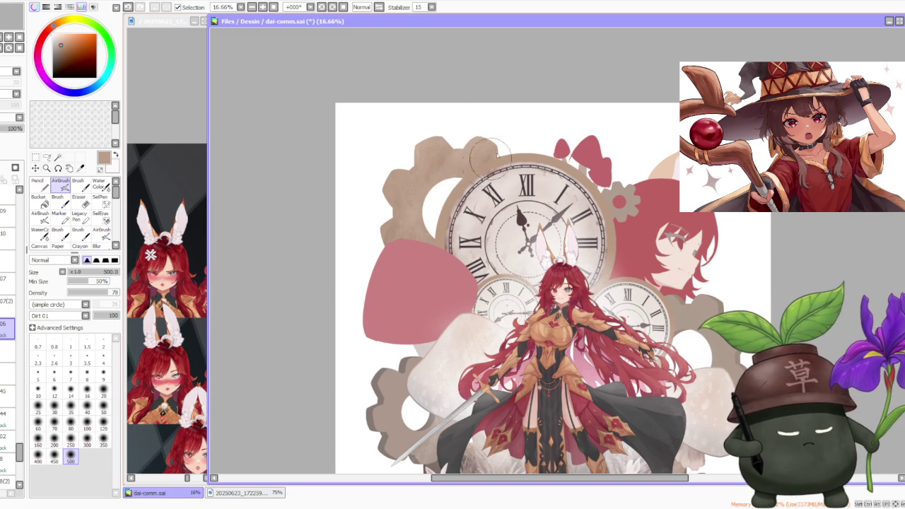
pyautogui.scroll(-1, 499, 148)
pyautogui.scroll(-1, 500, 146)
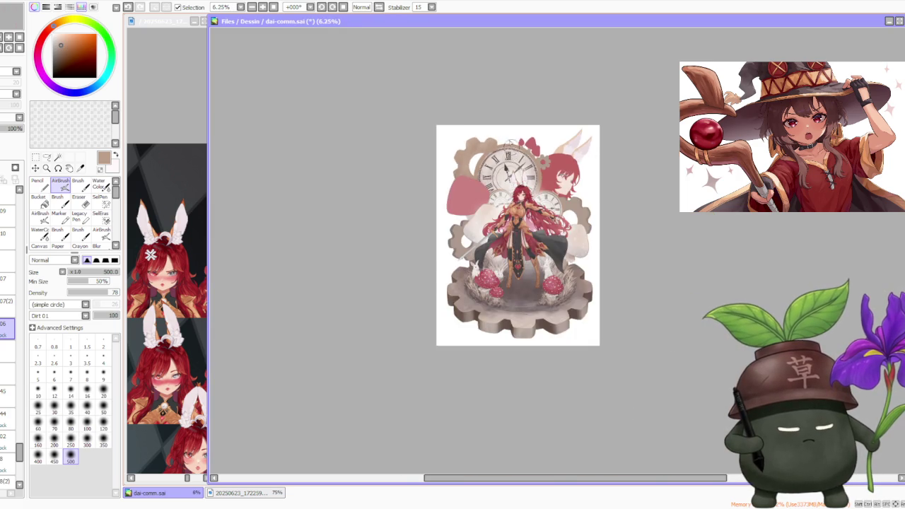
pyautogui.scroll(4, 504, 152)
pyautogui.scroll(-3, 505, 160)
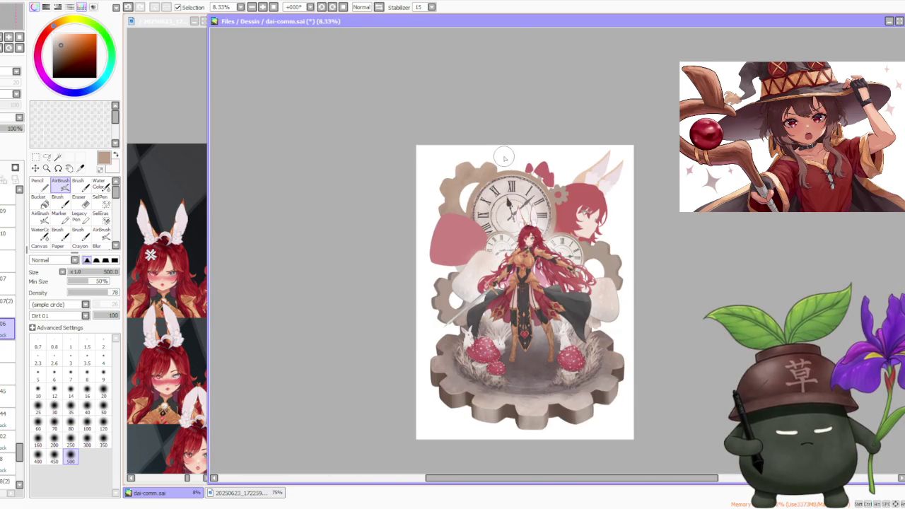
pyautogui.scroll(2, 502, 161)
pyautogui.scroll(2, 502, 161)
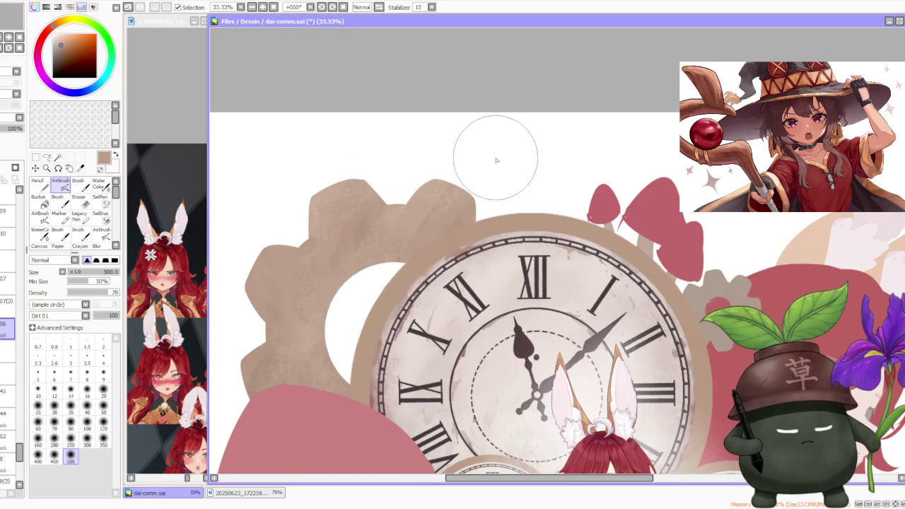
pyautogui.scroll(-1, 496, 156)
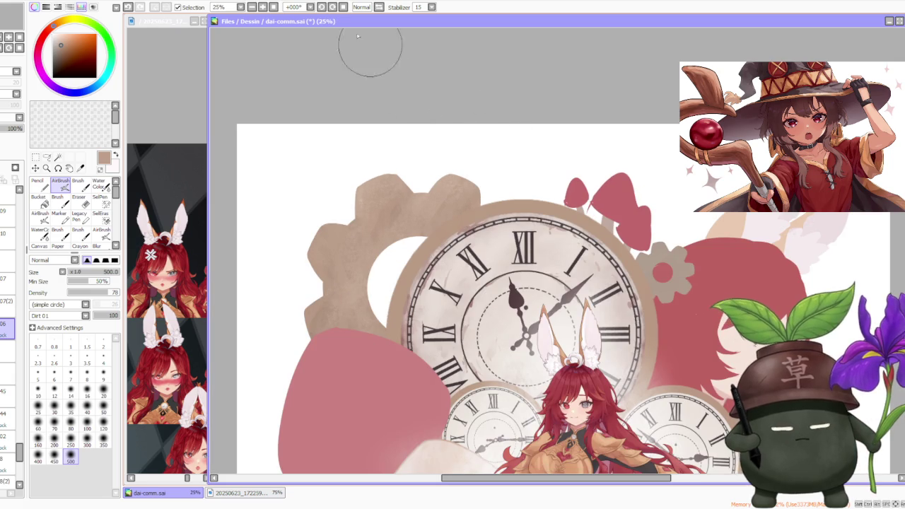
pyautogui.click(322, 7)
pyautogui.click(322, 7)
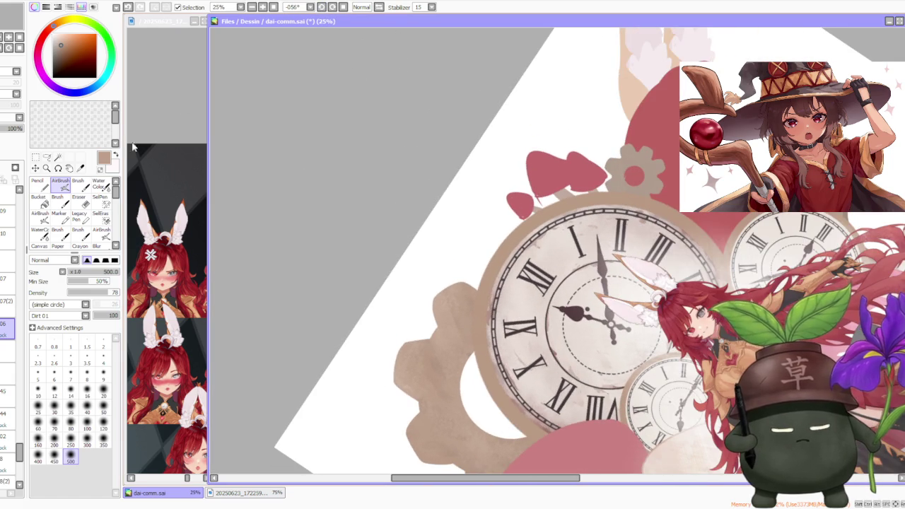
# Switch to the plain Brush at size 120.
pyautogui.click(78, 185)
pyautogui.scroll(1, 394, 350)
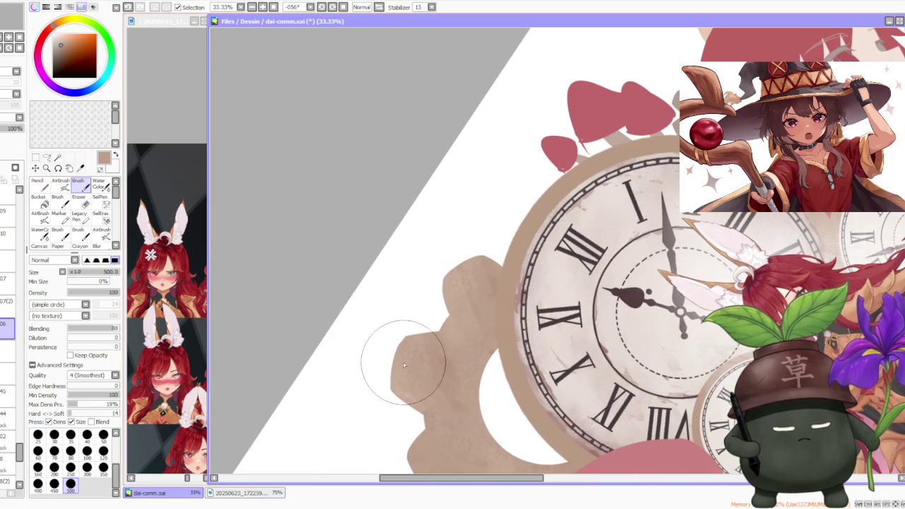
pyautogui.click(103, 451)
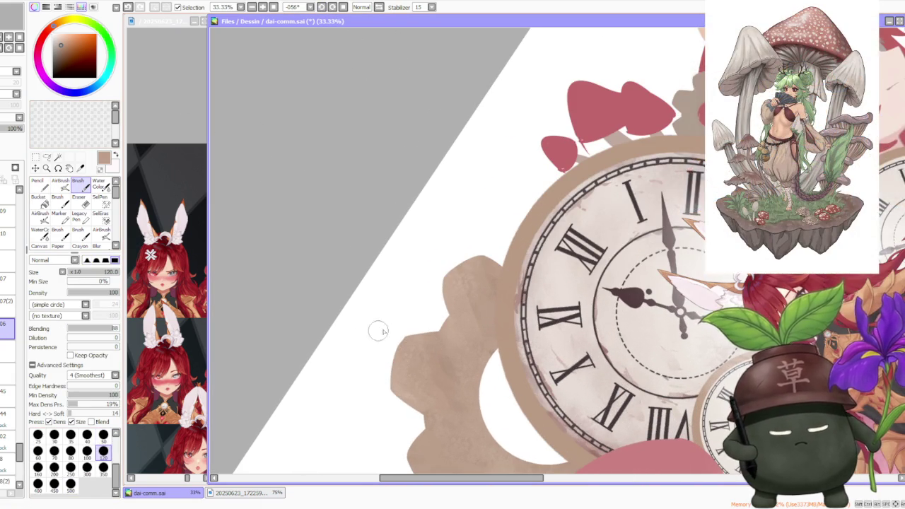
pyautogui.scroll(2, 376, 329)
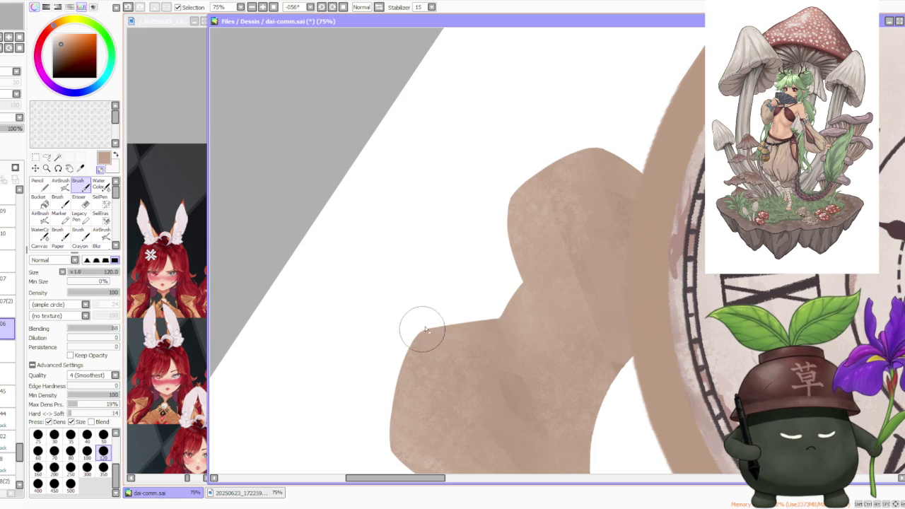
# Zoom in to inspect the gear's edge, then reset the canvas rotation to upright.
pyautogui.scroll(1, 444, 313)
pyautogui.scroll(-2, 451, 309)
pyautogui.scroll(-1, 451, 309)
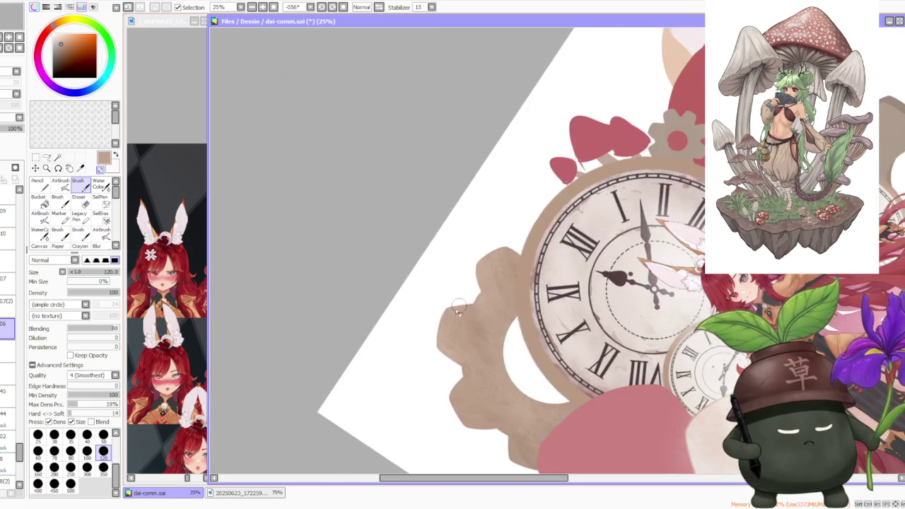
pyautogui.scroll(2, 458, 303)
pyautogui.scroll(2, 445, 297)
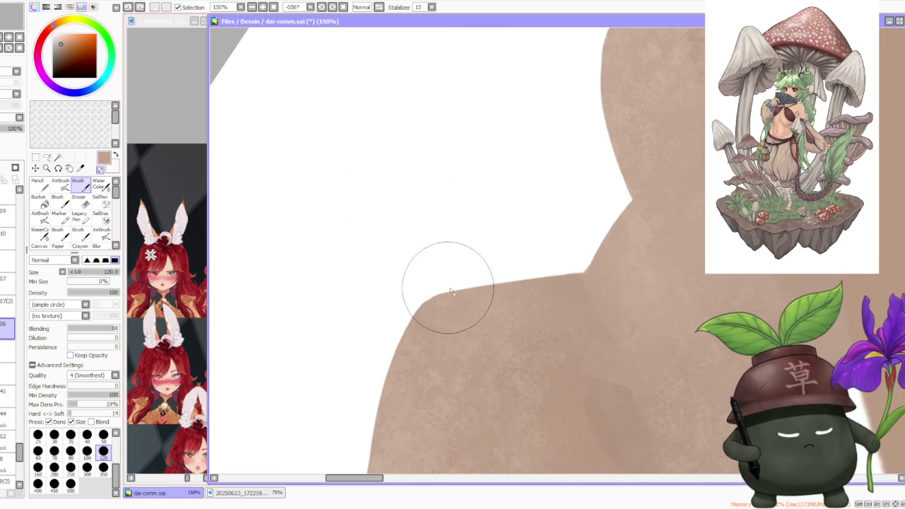
pyautogui.scroll(-4, 466, 283)
pyautogui.scroll(-1, 520, 397)
pyautogui.scroll(2, 527, 407)
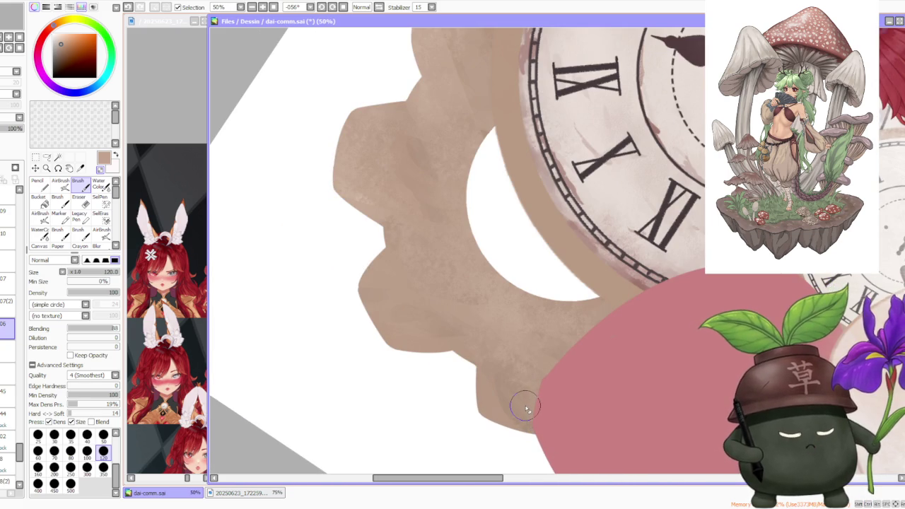
pyautogui.scroll(-2, 523, 405)
pyautogui.scroll(2, 527, 255)
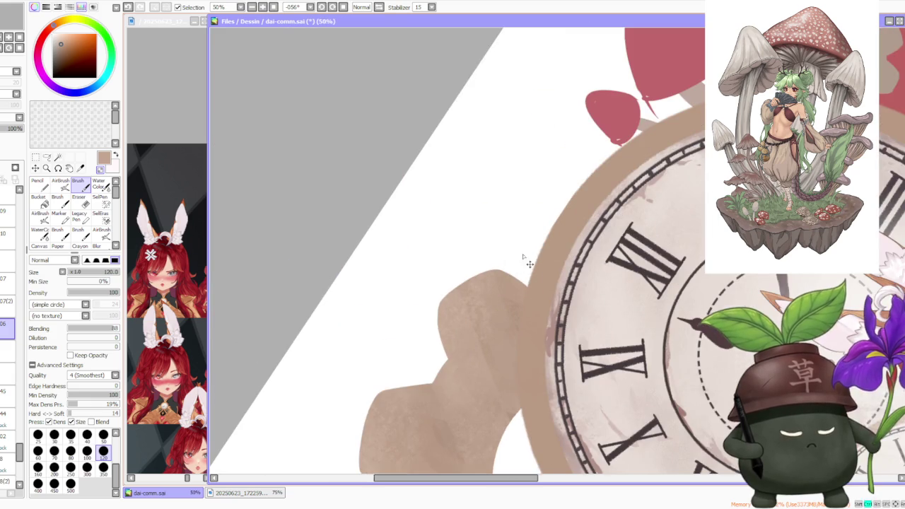
pyautogui.scroll(-3, 521, 250)
pyautogui.click(344, 7)
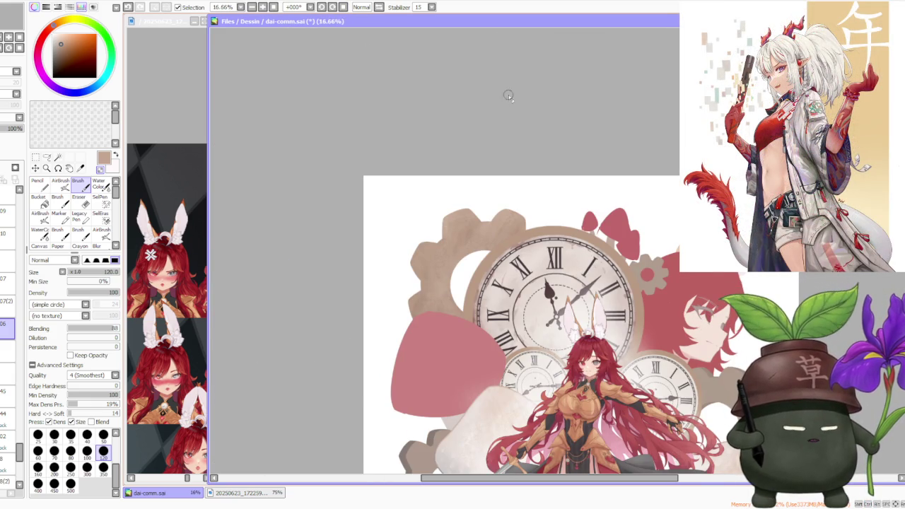
# Zoom in on the clock and gear, and drop the layer opacity to 54.
pyautogui.scroll(-1, 608, 283)
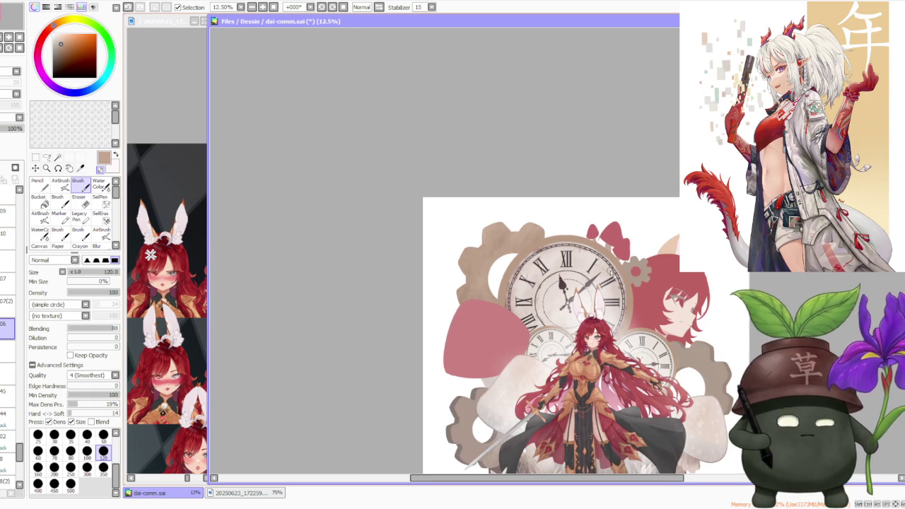
pyautogui.scroll(3, 553, 240)
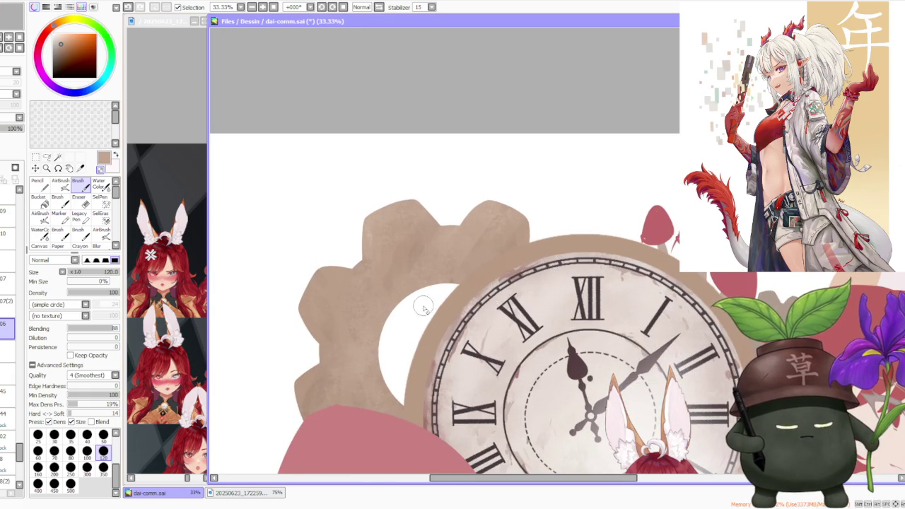
pyautogui.scroll(1, 425, 299)
pyautogui.scroll(1, 411, 289)
pyautogui.scroll(-3, 410, 290)
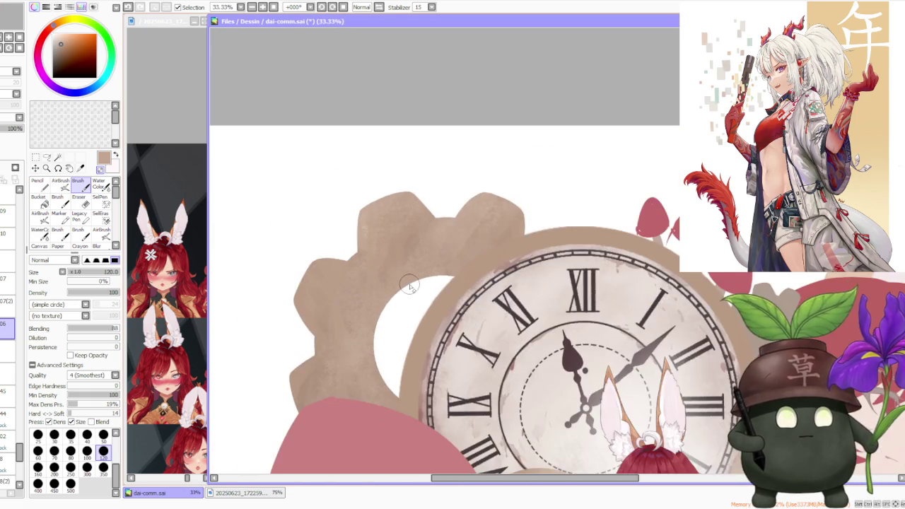
pyautogui.scroll(-2, 410, 282)
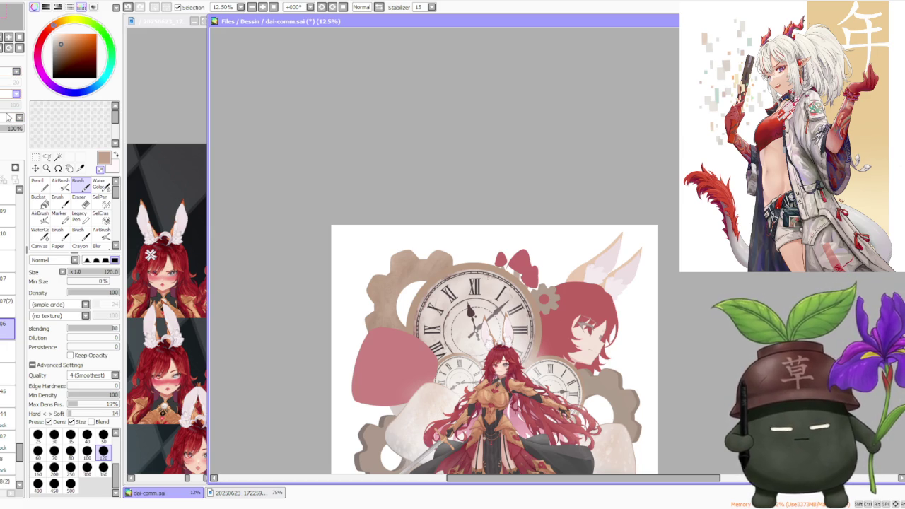
pyautogui.hotkey('ctrl', '+')
pyautogui.hotkey('ctrl', '+')
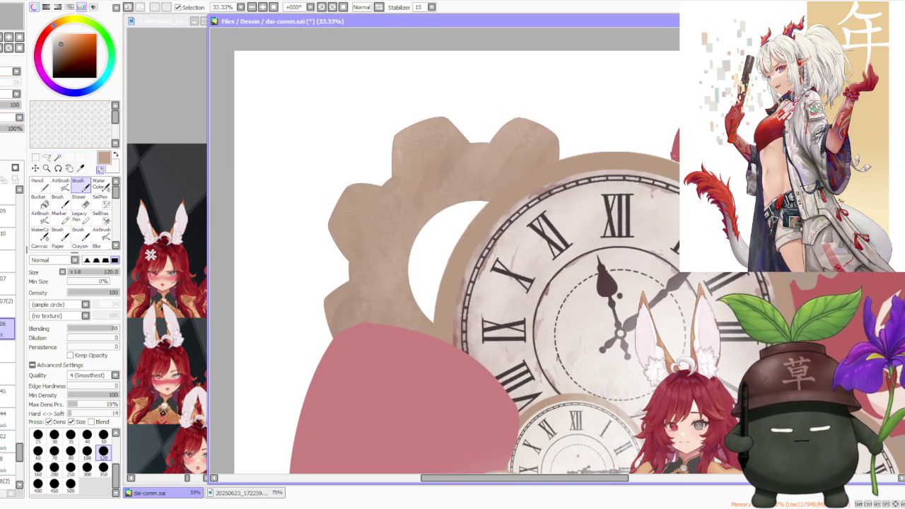
pyautogui.click(8, 105)
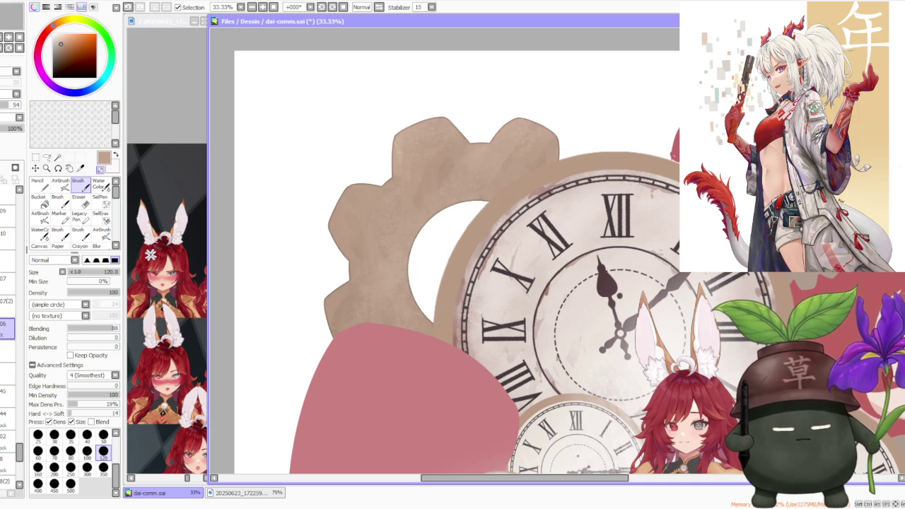
# Lower the layer opacity further, well below half, so the gear texture looks lighter.
pyautogui.scroll(-2, 307, 153)
pyautogui.scroll(-2, 308, 152)
pyautogui.scroll(2, 338, 189)
pyautogui.scroll(2, 338, 189)
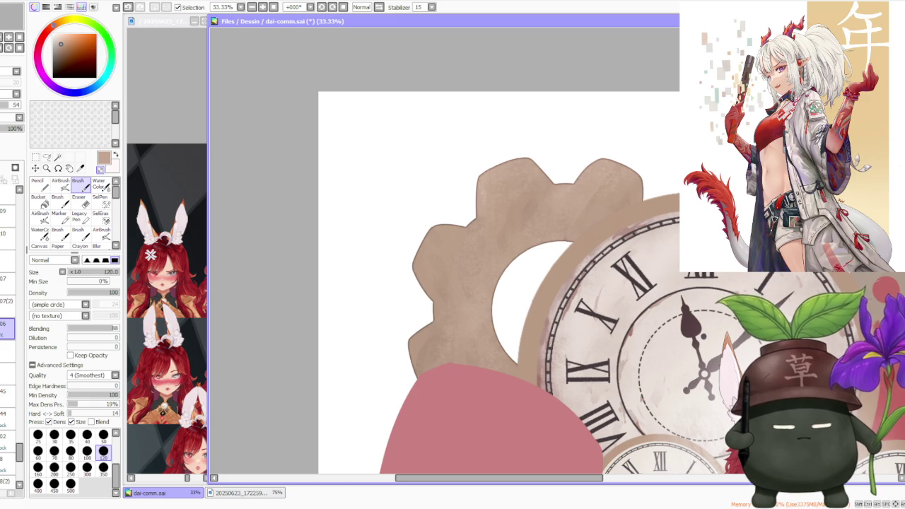
pyautogui.click(7, 107)
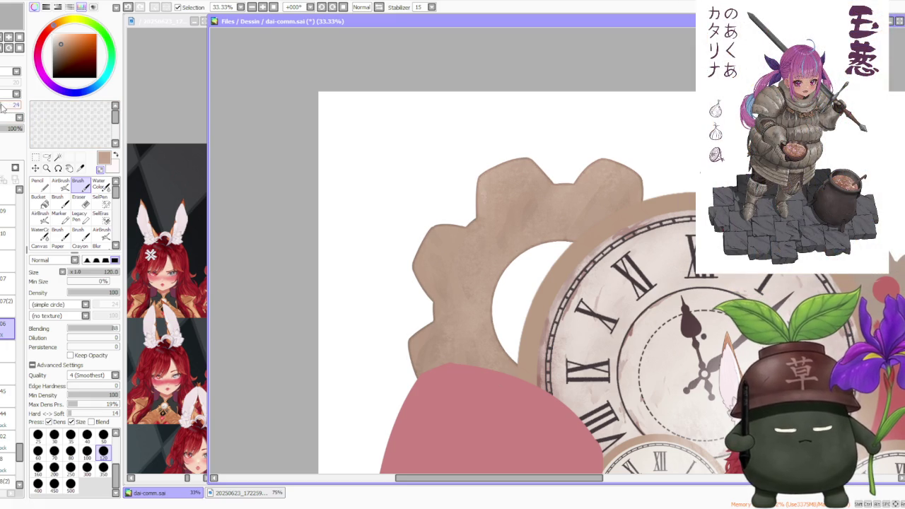
pyautogui.scroll(-2, 661, 75)
pyautogui.scroll(-1, 672, 156)
pyautogui.scroll(1, 661, 146)
pyautogui.scroll(1, 655, 150)
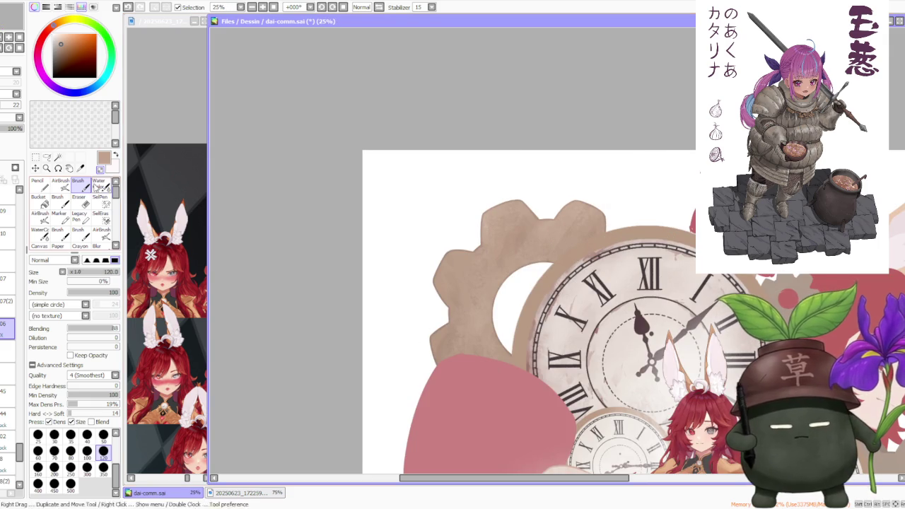
pyautogui.scroll(3, 457, 253)
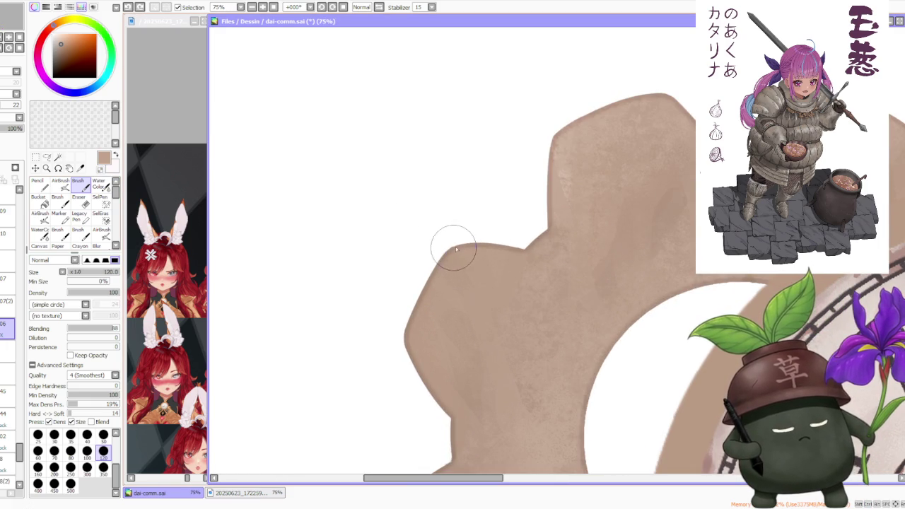
pyautogui.scroll(-4, 622, 212)
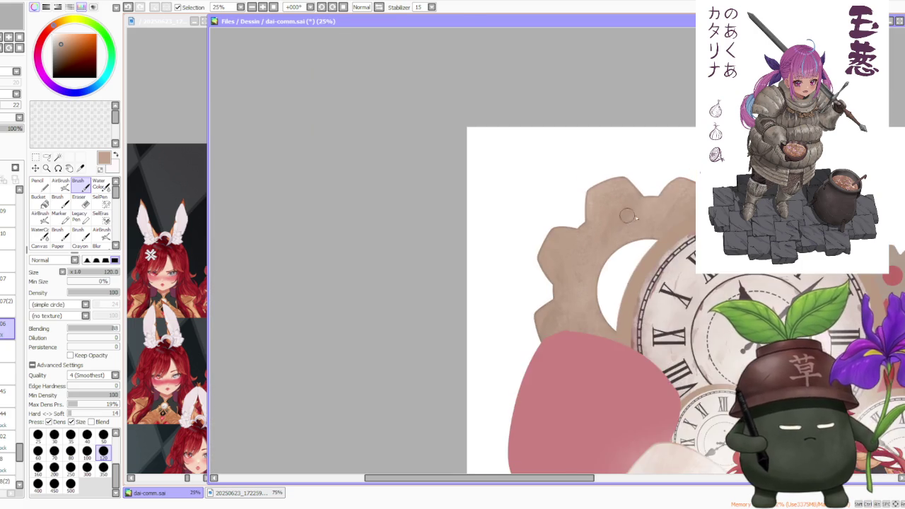
pyautogui.scroll(2, 627, 273)
pyautogui.scroll(-3, 630, 277)
pyautogui.scroll(-1, 629, 277)
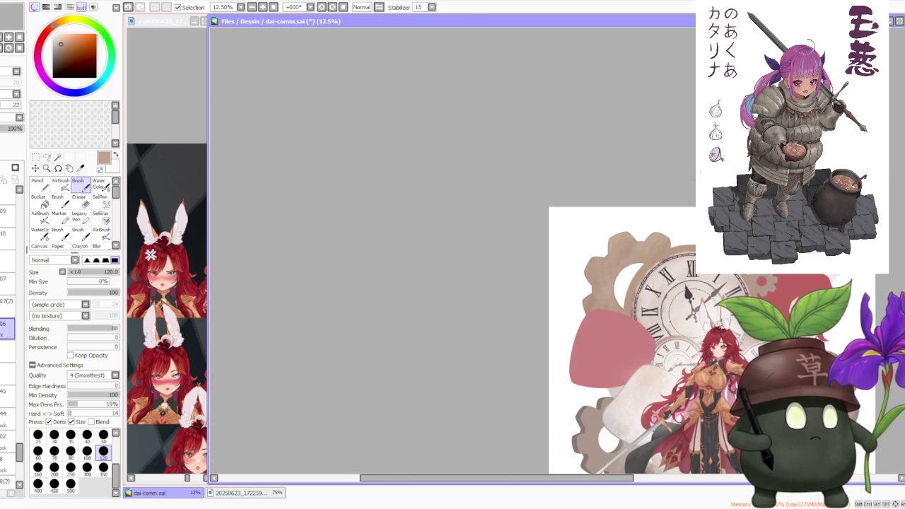
pyautogui.scroll(-1, 610, 328)
pyautogui.scroll(2, 565, 297)
pyautogui.scroll(2, 520, 271)
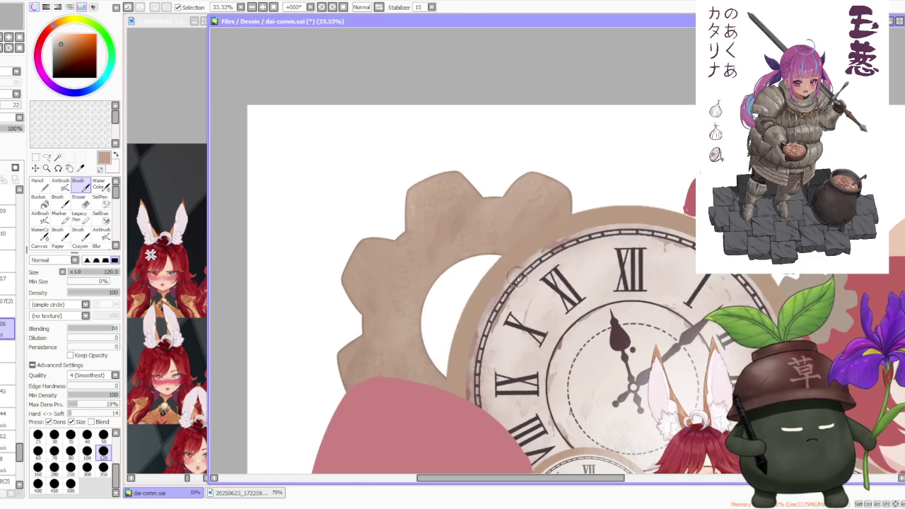
pyautogui.scroll(-2, 512, 269)
pyautogui.scroll(1, 488, 264)
pyautogui.scroll(-1, 482, 261)
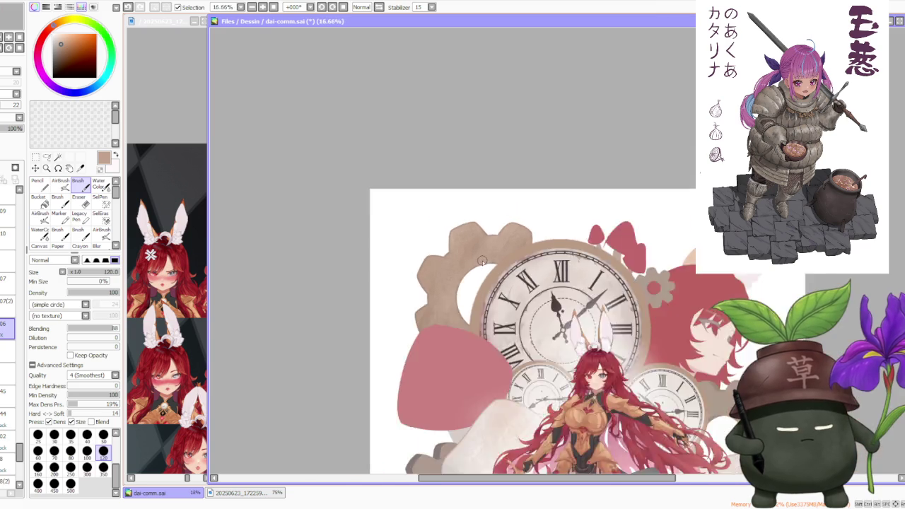
pyautogui.scroll(-1, 482, 261)
pyautogui.scroll(-1, 483, 261)
pyautogui.scroll(2, 481, 260)
pyautogui.scroll(1, 479, 260)
pyautogui.scroll(1, 478, 260)
pyautogui.scroll(-1, 479, 261)
pyautogui.scroll(-1, 480, 262)
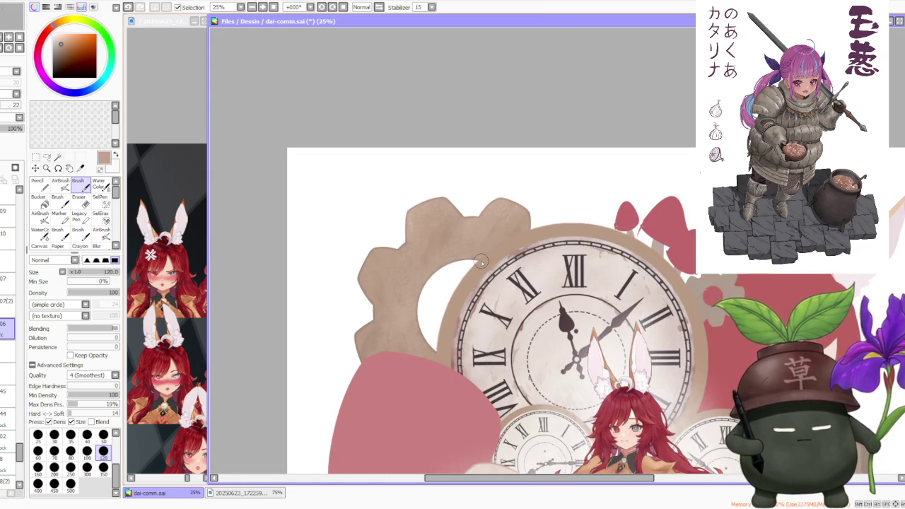
pyautogui.scroll(-2, 481, 263)
pyautogui.scroll(1, 467, 269)
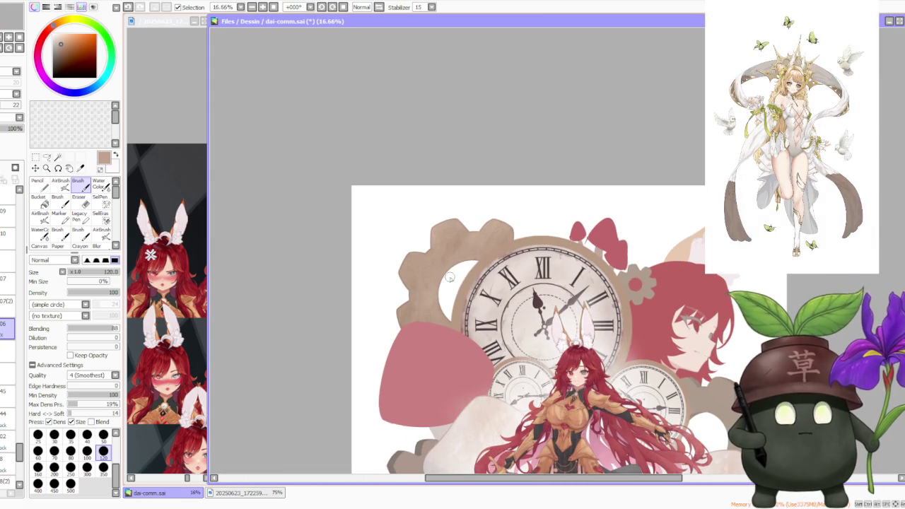
pyautogui.scroll(-2, 449, 253)
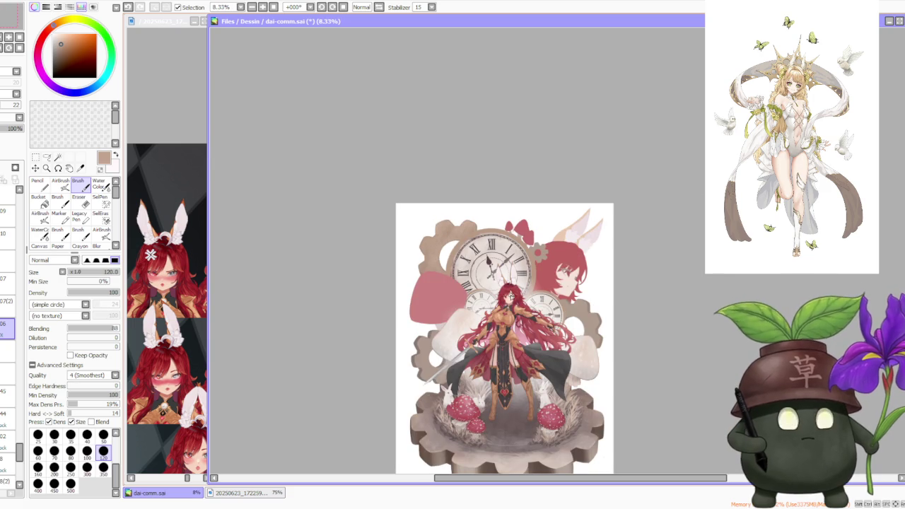
pyautogui.scroll(1, 483, 275)
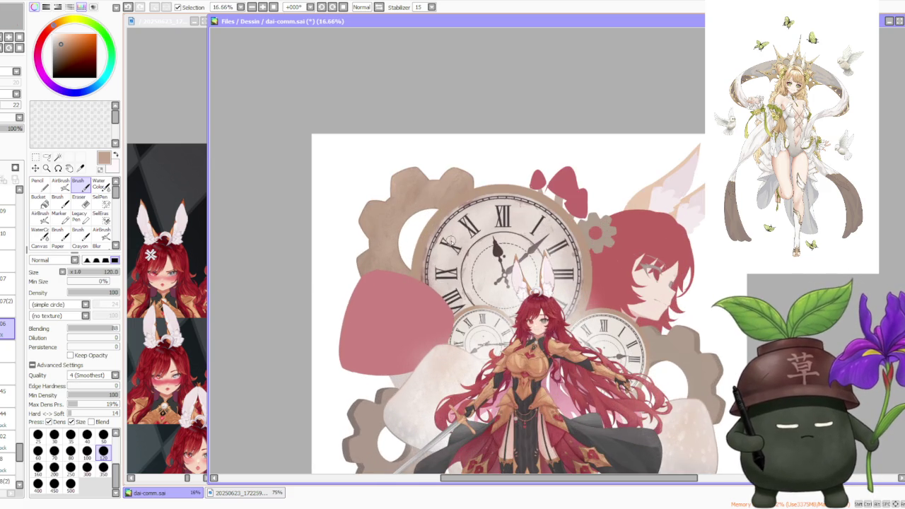
pyautogui.scroll(-1, 438, 224)
pyautogui.scroll(3, 426, 212)
pyautogui.scroll(1, 424, 212)
pyautogui.scroll(-1, 425, 213)
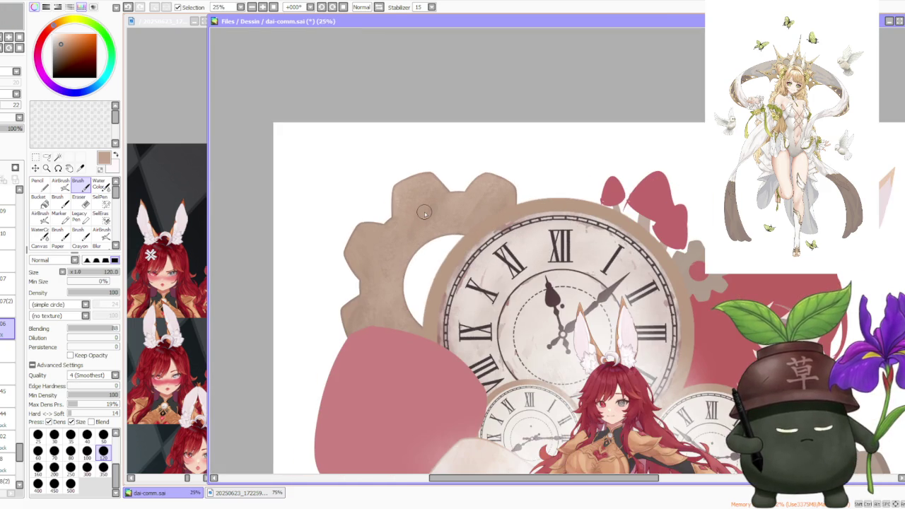
pyautogui.scroll(-1, 425, 212)
pyautogui.scroll(-1, 425, 212)
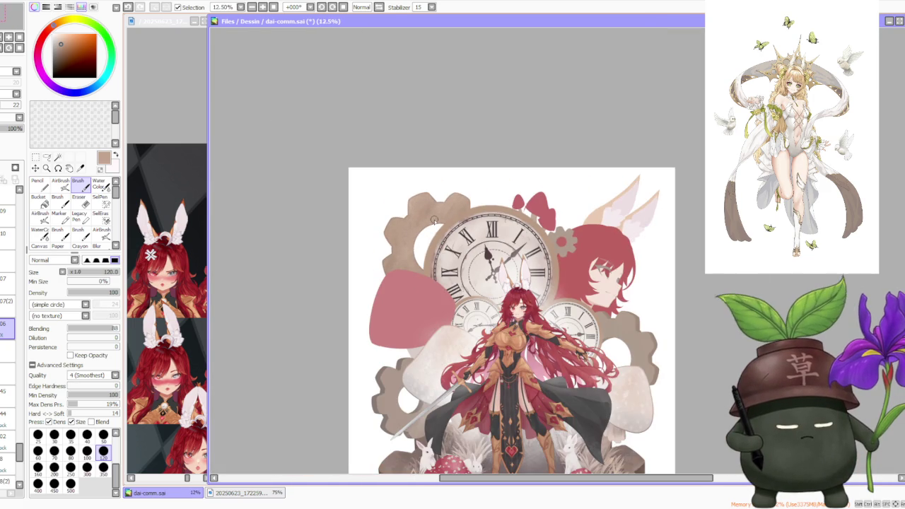
pyautogui.scroll(-1, 450, 251)
pyautogui.scroll(2, 448, 250)
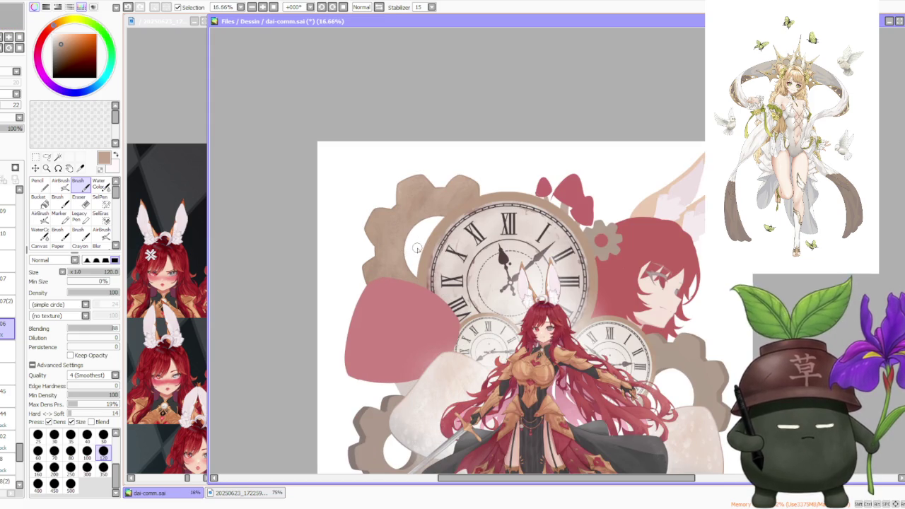
pyautogui.scroll(-2, 366, 228)
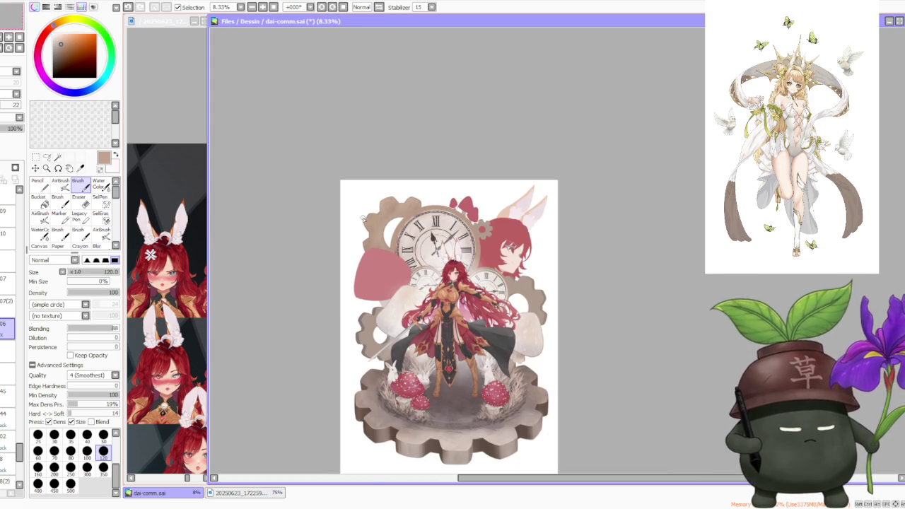
pyautogui.scroll(1, 427, 204)
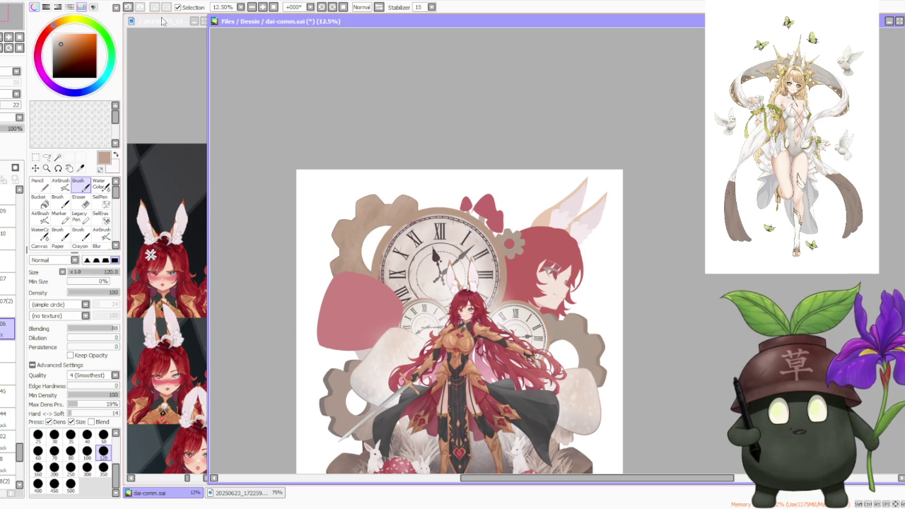
pyautogui.hotkey('alt', 'Tab')
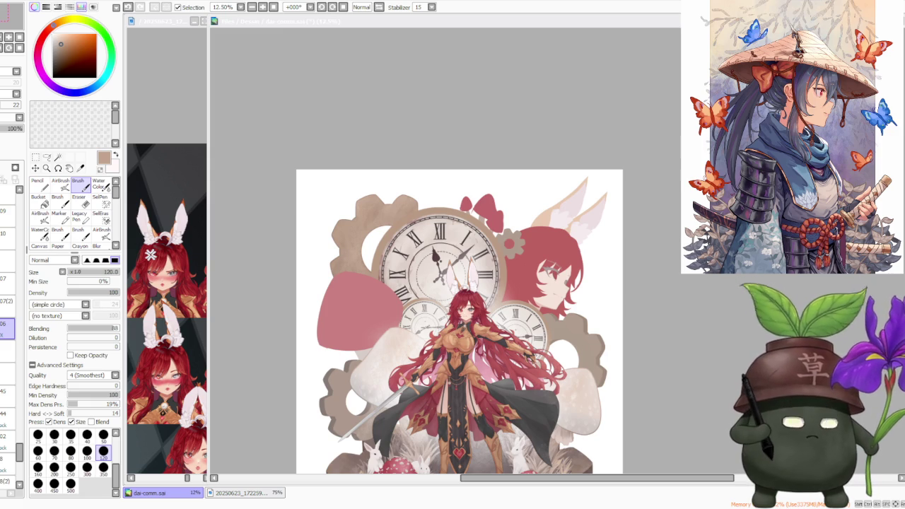
pyautogui.scroll(-1, 514, 171)
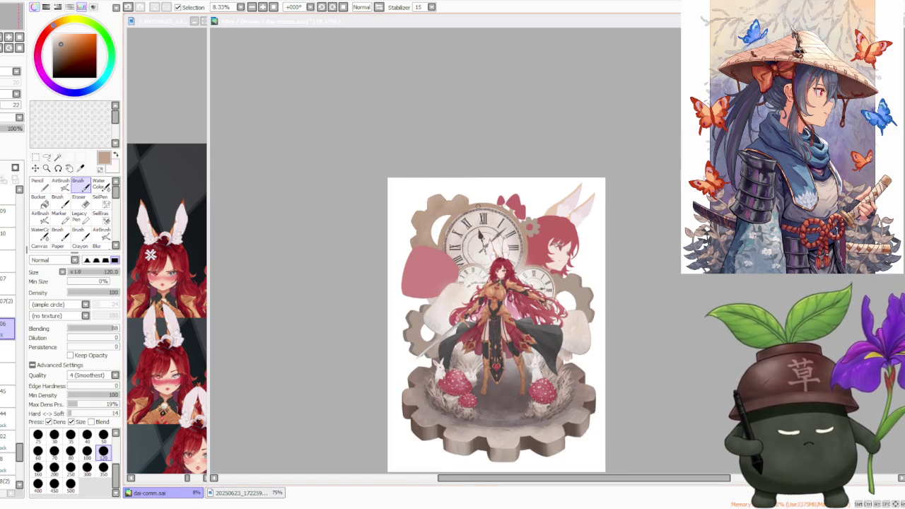
pyautogui.scroll(1, 481, 191)
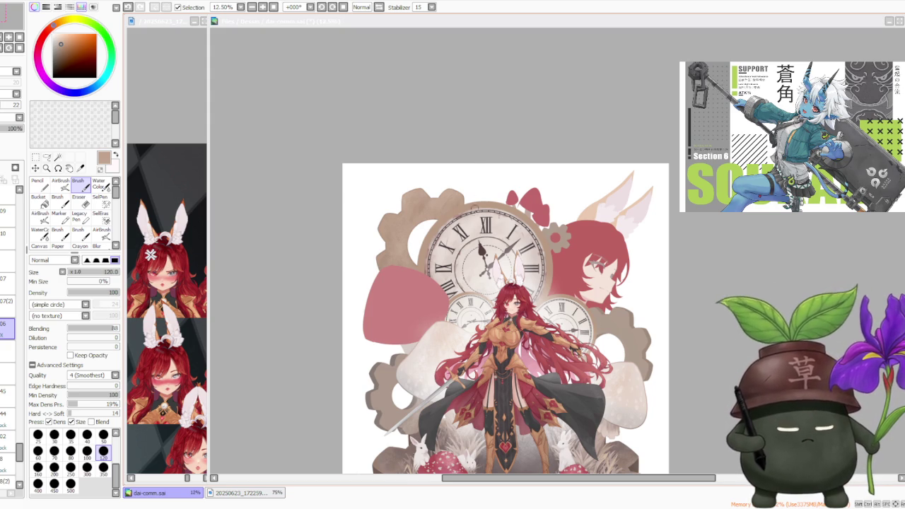
pyautogui.scroll(1, 467, 205)
pyautogui.scroll(1, 349, 185)
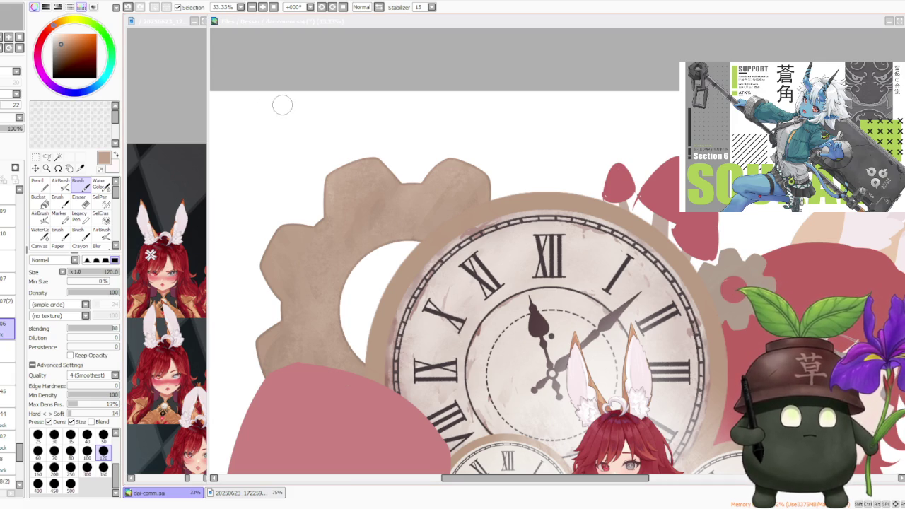
pyautogui.scroll(-2, 392, 138)
pyautogui.scroll(-2, 393, 139)
pyautogui.scroll(1, 477, 224)
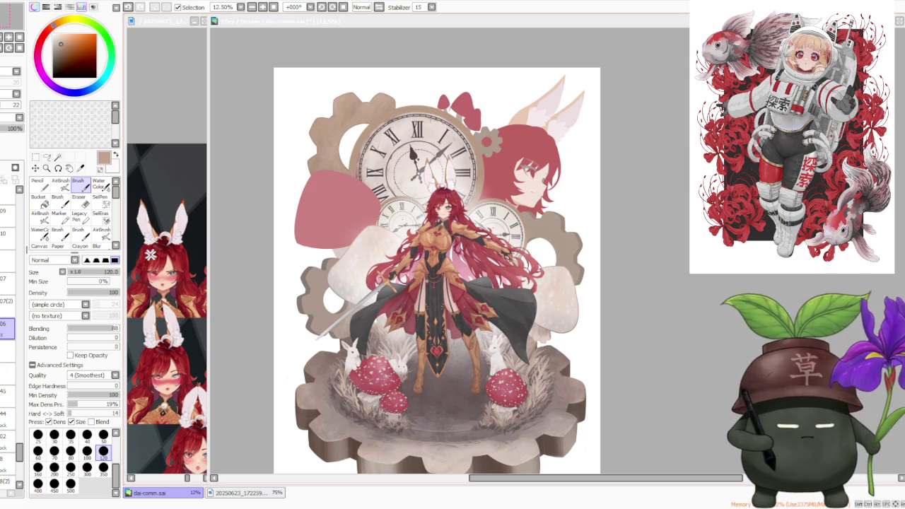
pyautogui.click(661, 241)
pyautogui.scroll(-2, 9, 322)
pyautogui.scroll(-2, 9, 322)
pyautogui.scroll(5, 5, 297)
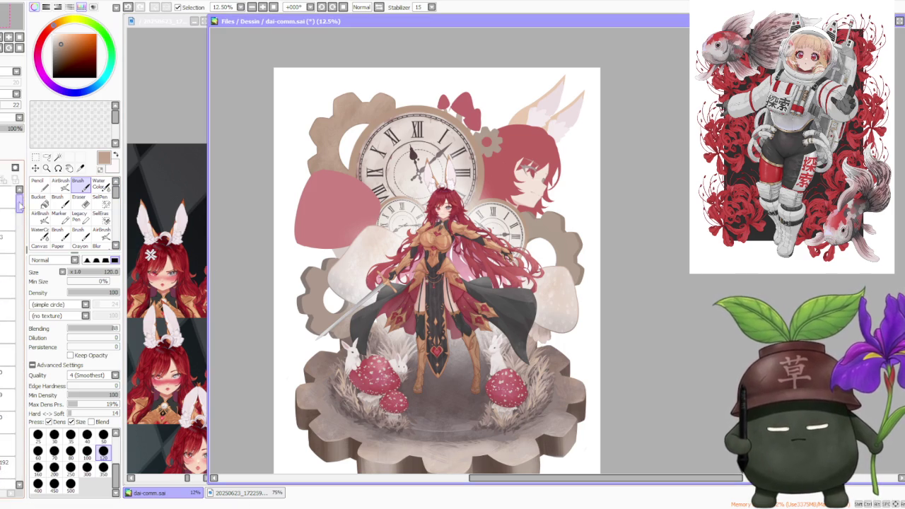
pyautogui.click(5, 242)
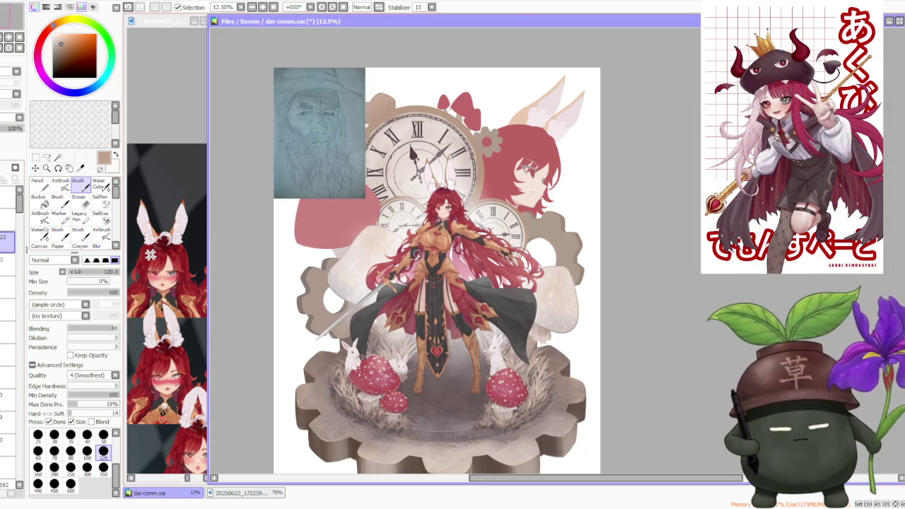
pyautogui.scroll(-1, 326, 140)
pyautogui.scroll(2, 326, 140)
pyautogui.scroll(1, 326, 141)
pyautogui.scroll(1, 322, 144)
pyautogui.scroll(-1, 318, 145)
pyautogui.scroll(-1, 314, 148)
pyautogui.scroll(-1, 313, 148)
pyautogui.scroll(1, 377, 187)
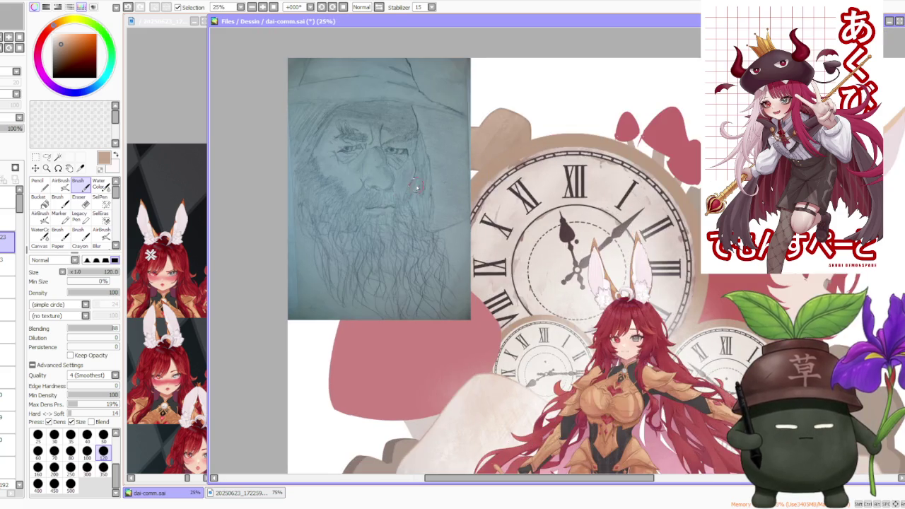
pyautogui.scroll(2, 403, 227)
pyautogui.scroll(-1, 414, 236)
pyautogui.scroll(-1, 414, 235)
pyautogui.scroll(-2, 417, 233)
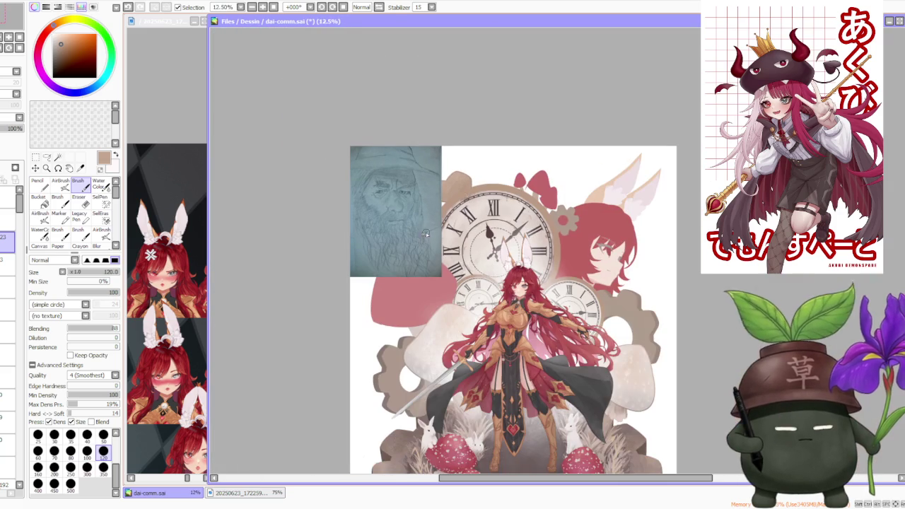
pyautogui.scroll(2, 384, 167)
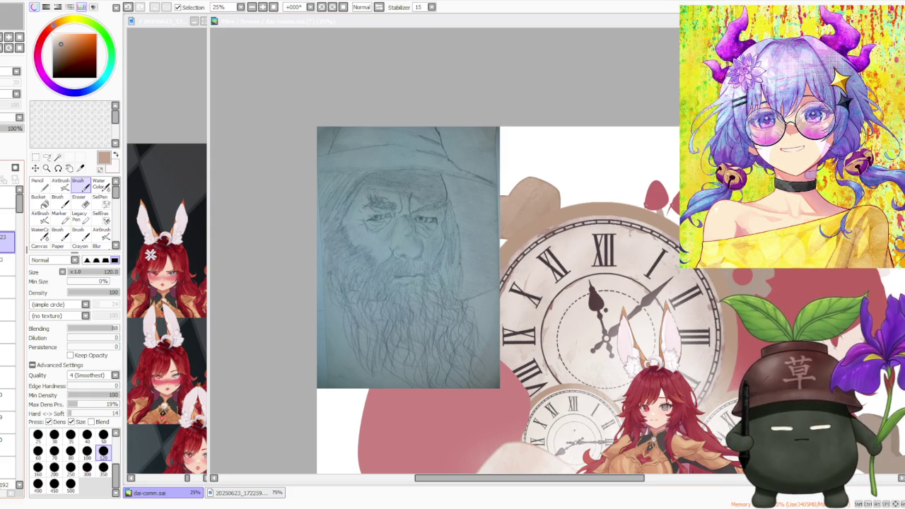
pyautogui.hotkey('alt', 'Tab')
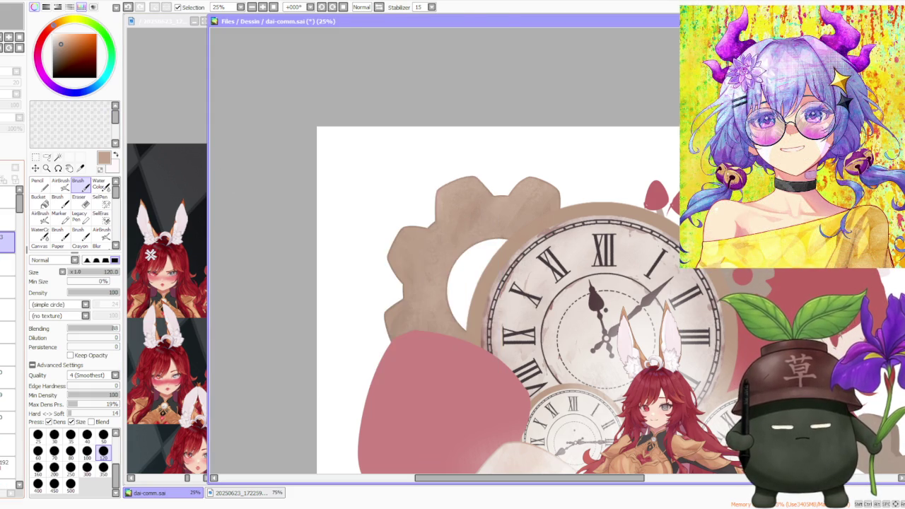
pyautogui.scroll(-3, 339, 177)
pyautogui.scroll(-3, 339, 177)
pyautogui.scroll(2, 339, 177)
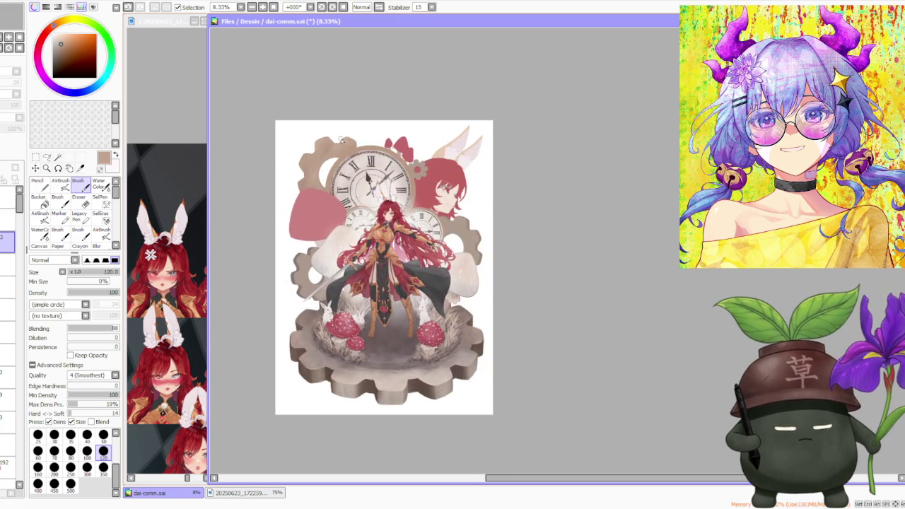
pyautogui.scroll(2, 335, 141)
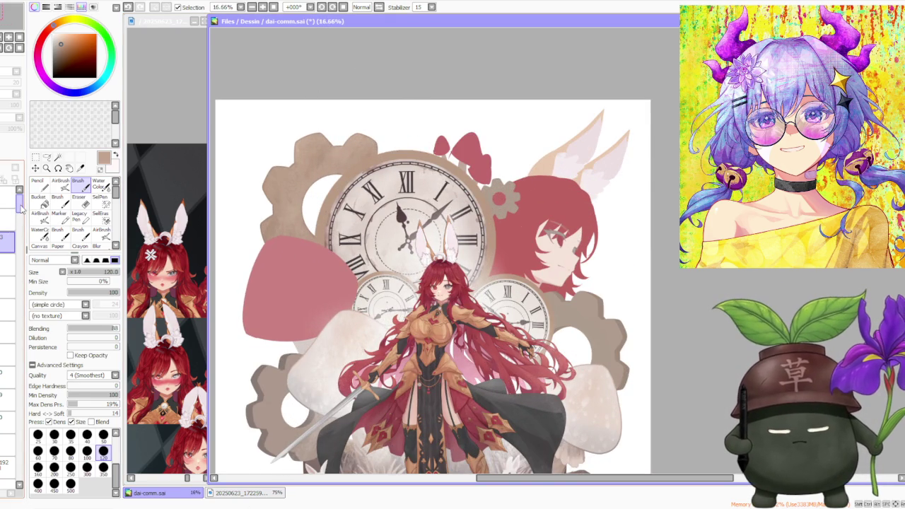
pyautogui.scroll(-3, 23, 210)
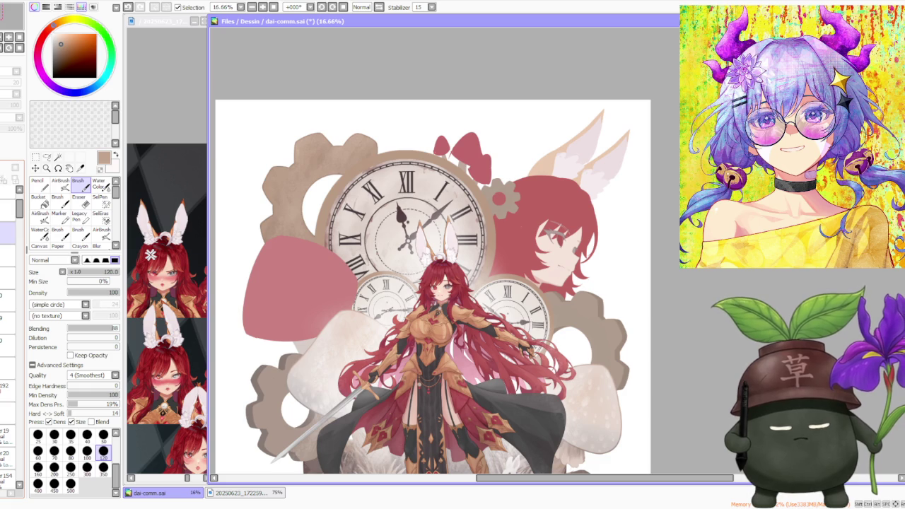
pyautogui.scroll(-2, 11, 219)
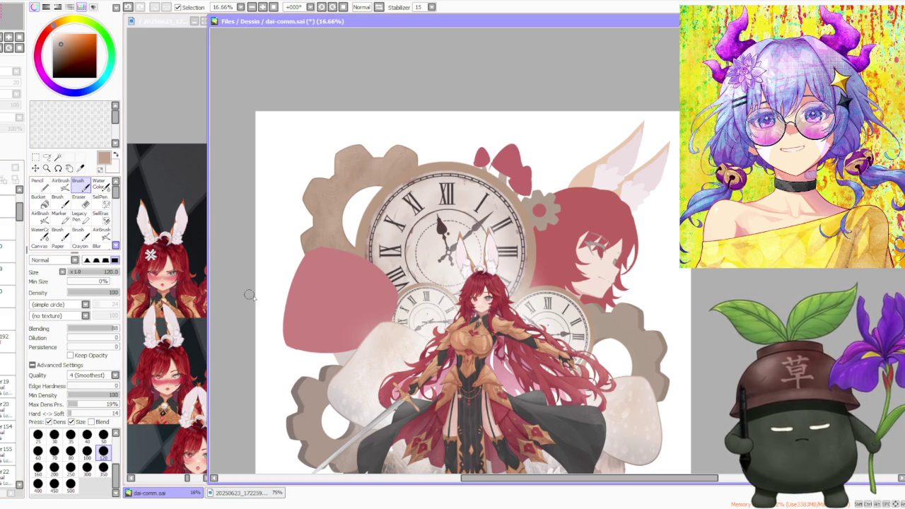
pyautogui.scroll(-2, 334, 286)
pyautogui.click(10, 206)
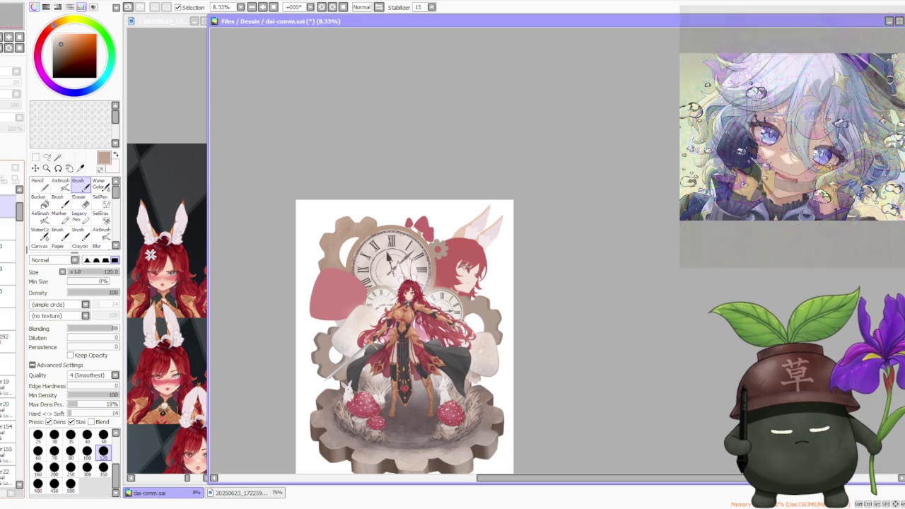
pyautogui.moveTo(18, 214); pyautogui.dragTo(18, 204)
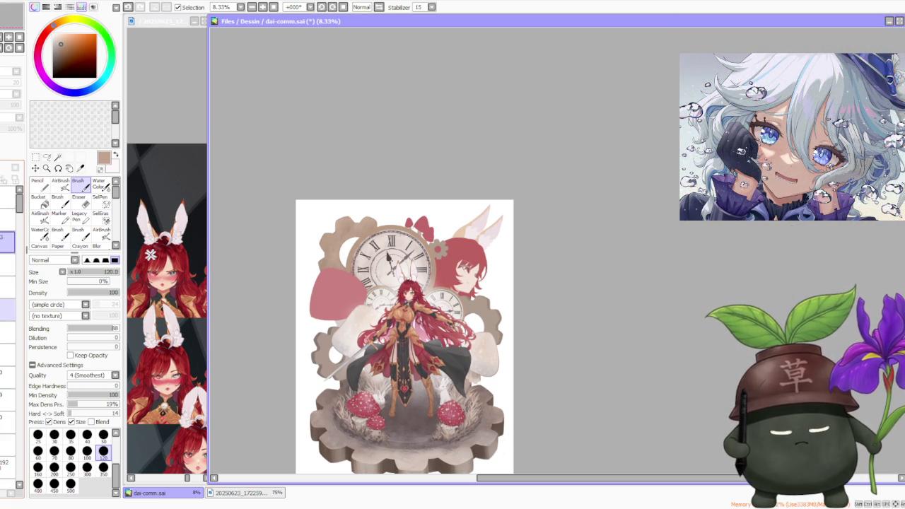
pyautogui.moveTo(19, 205); pyautogui.dragTo(19, 468)
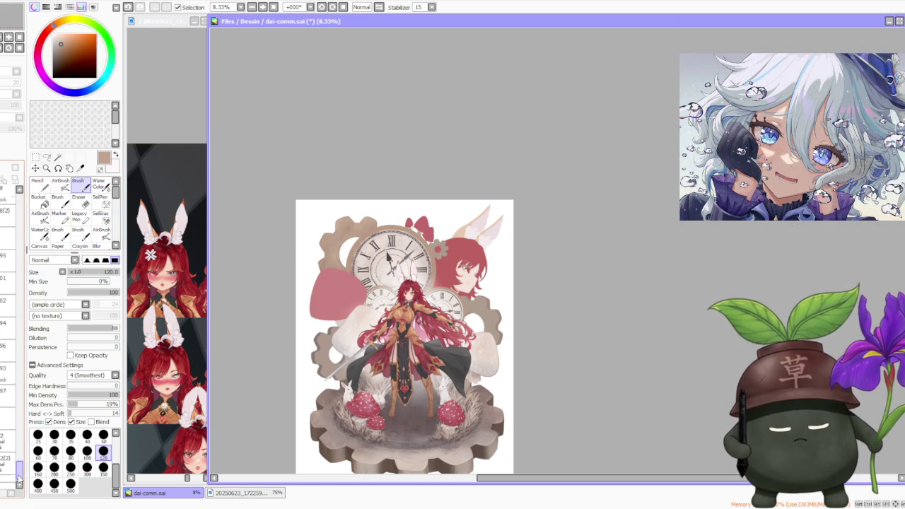
pyautogui.scroll(2, 373, 264)
pyautogui.scroll(-2, 348, 264)
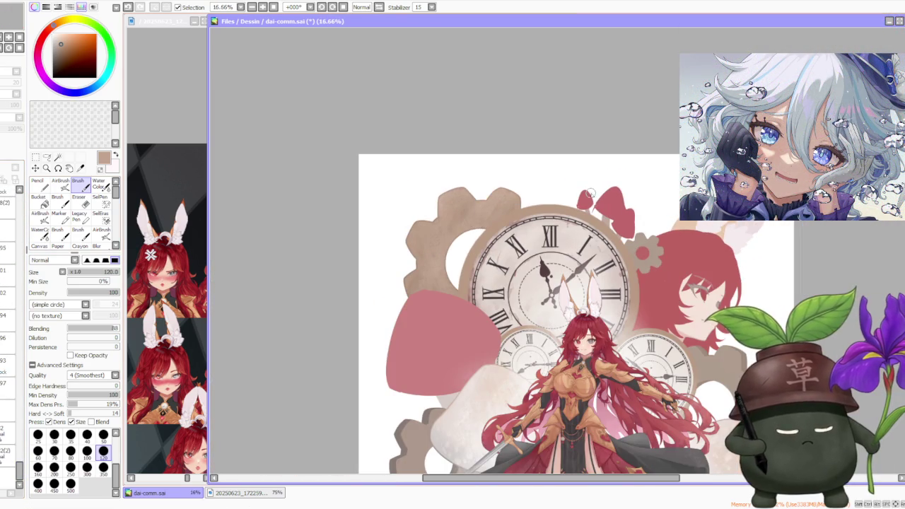
pyautogui.scroll(2, 404, 231)
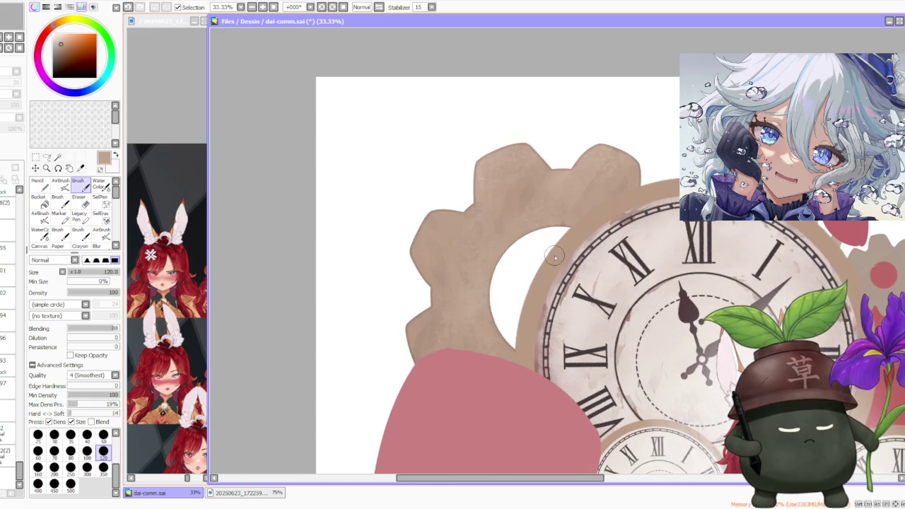
pyautogui.scroll(-2, 508, 291)
pyautogui.scroll(-1, 572, 207)
pyautogui.scroll(1, 573, 207)
pyautogui.scroll(1, 364, 158)
pyautogui.scroll(1, 363, 158)
pyautogui.scroll(-1, 363, 158)
pyautogui.scroll(-2, 364, 158)
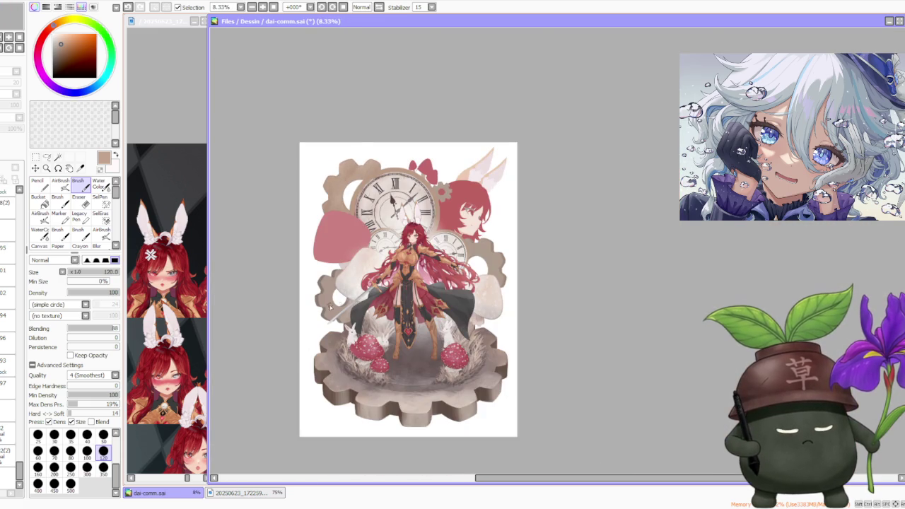
pyautogui.scroll(3, 340, 269)
pyautogui.scroll(-4, 340, 269)
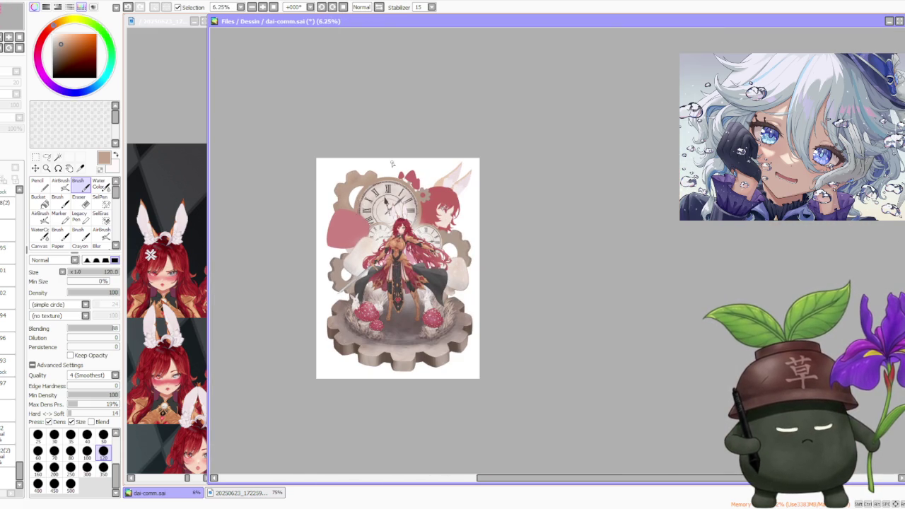
pyautogui.scroll(3, 370, 169)
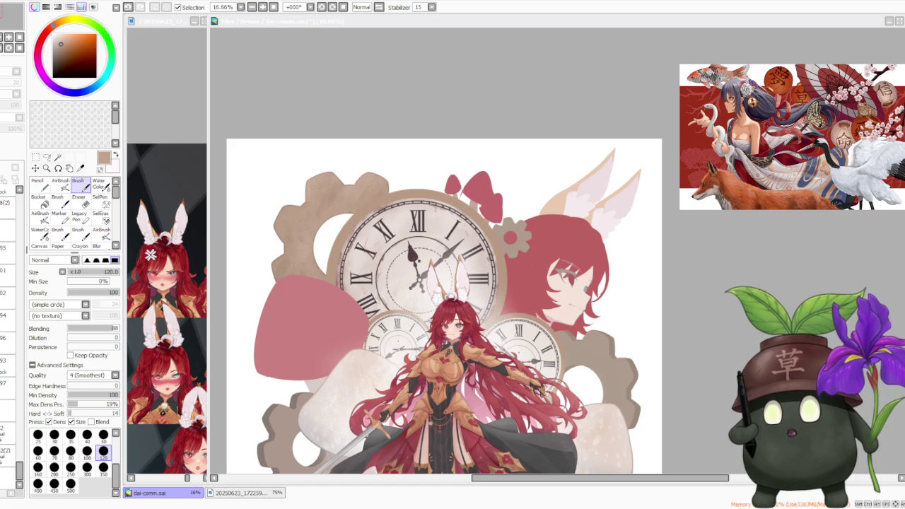
pyautogui.click(750, 282)
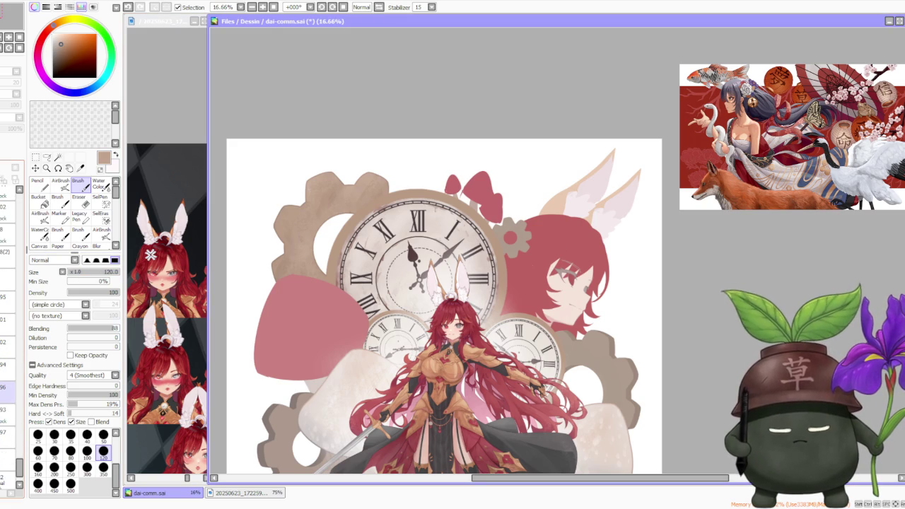
# Make a different layer active and choose the soft AirBrush with Dirt texture.
pyautogui.scroll(3, 8, 319)
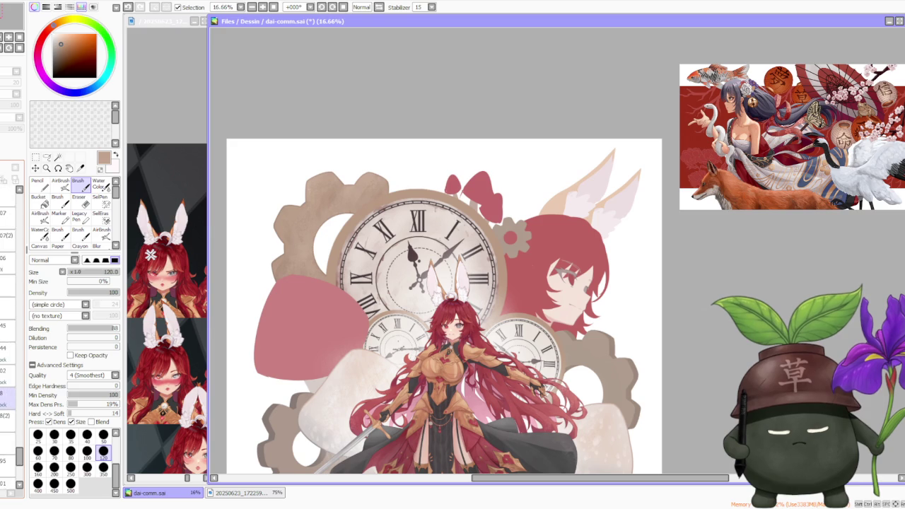
pyautogui.click(7, 323)
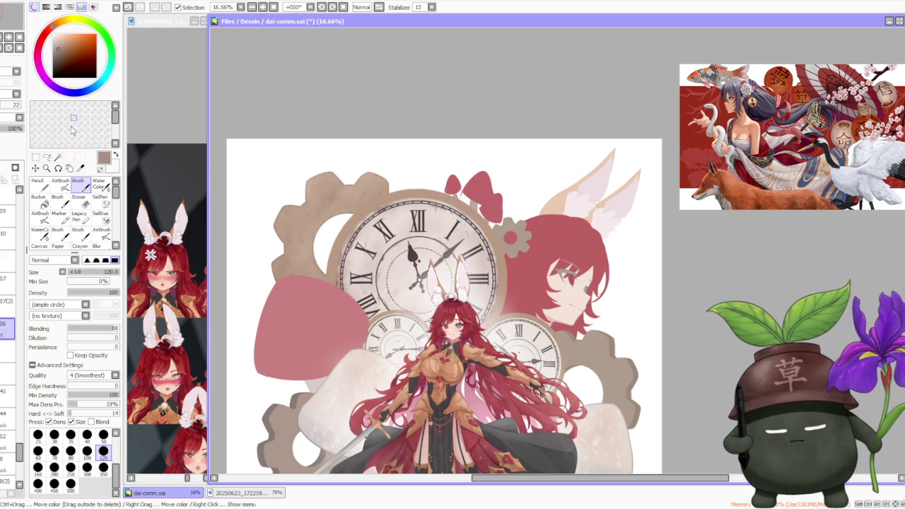
pyautogui.click(61, 182)
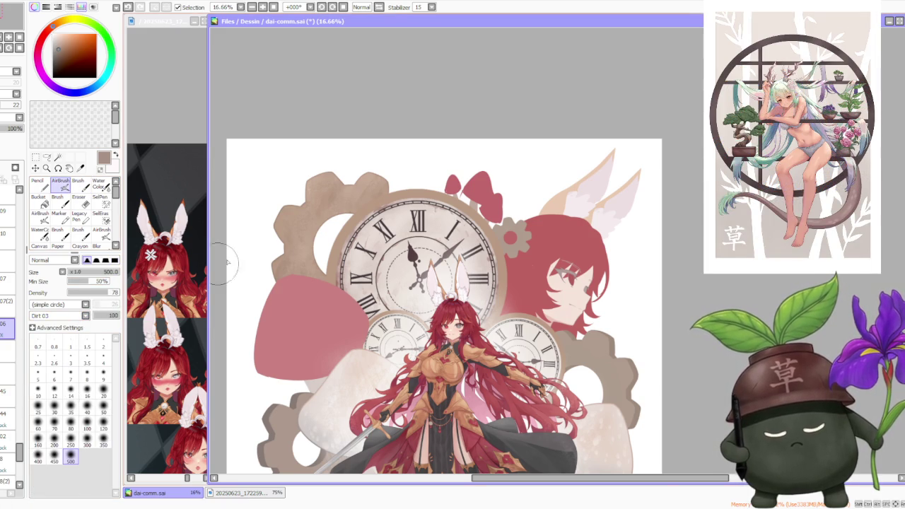
# Set the airbrush to size 120 with a denser tip, then undo a trial gear stroke.
pyautogui.scroll(1, 323, 222)
pyautogui.scroll(1, 327, 201)
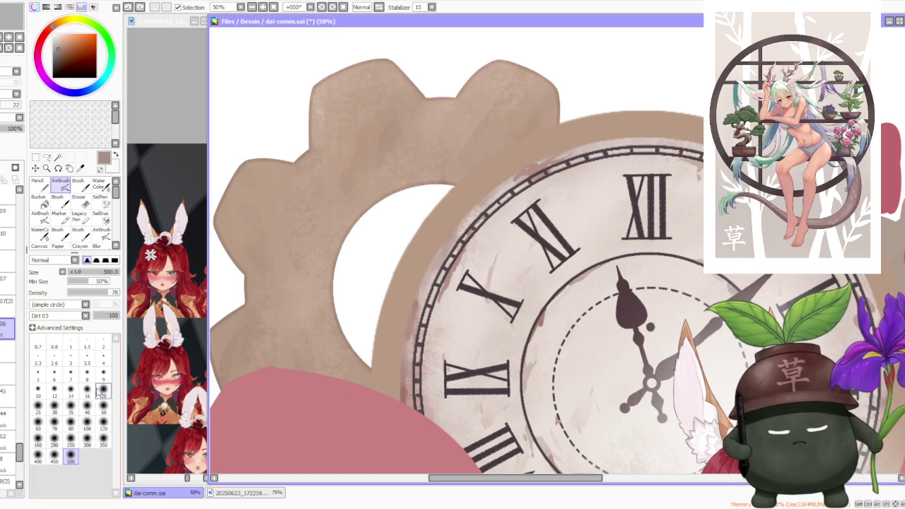
pyautogui.click(103, 422)
pyautogui.click(96, 260)
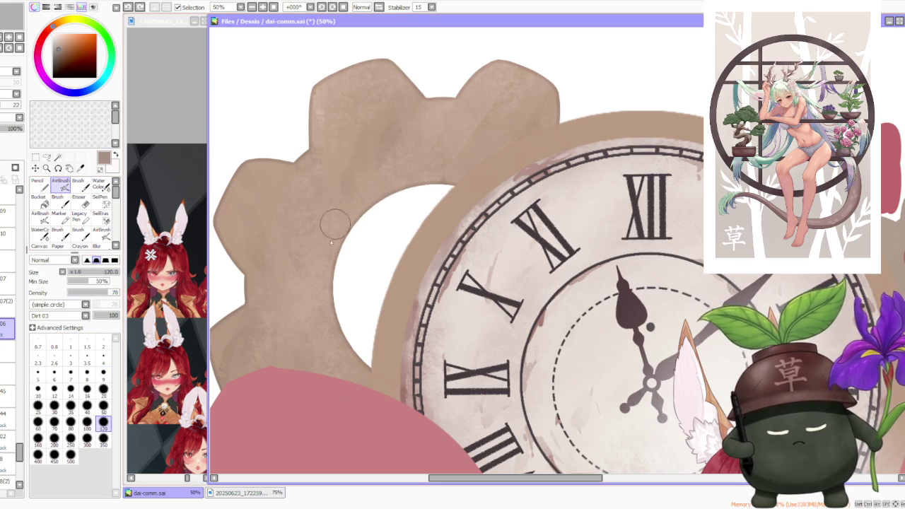
pyautogui.moveTo(300, 318); pyautogui.dragTo(343, 233)
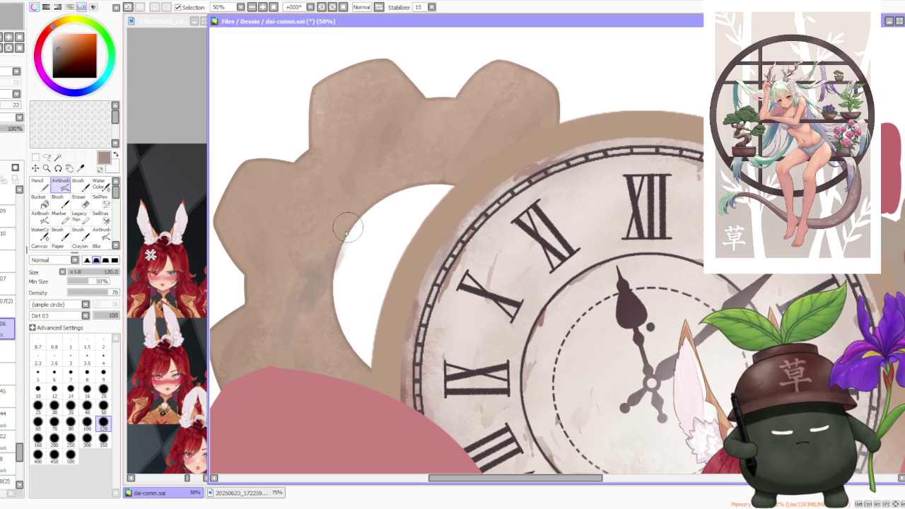
pyautogui.hotkey('ctrl', 'z')
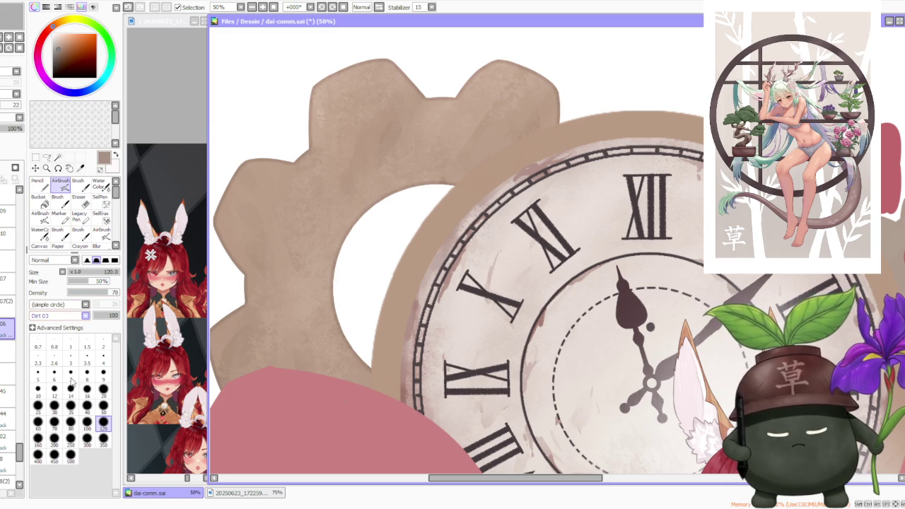
# Sample the gear's tan colour and switch to the plain, untextured Brush.
pyautogui.scroll(-2, 85, 315)
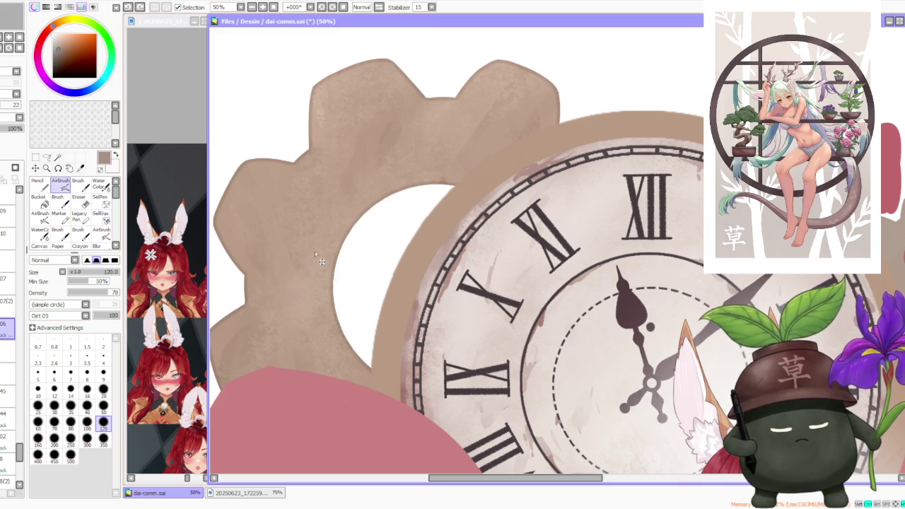
pyautogui.scroll(2, 343, 230)
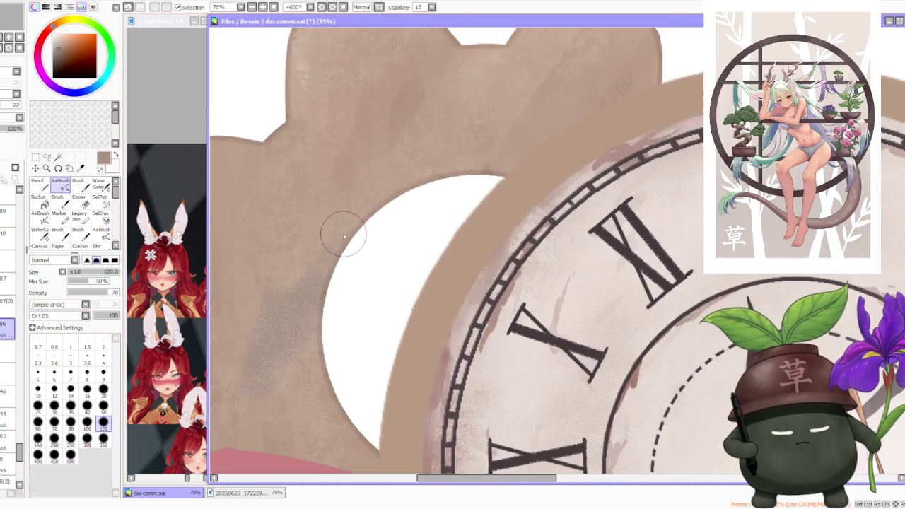
pyautogui.scroll(-2, 344, 237)
pyautogui.scroll(-1, 343, 238)
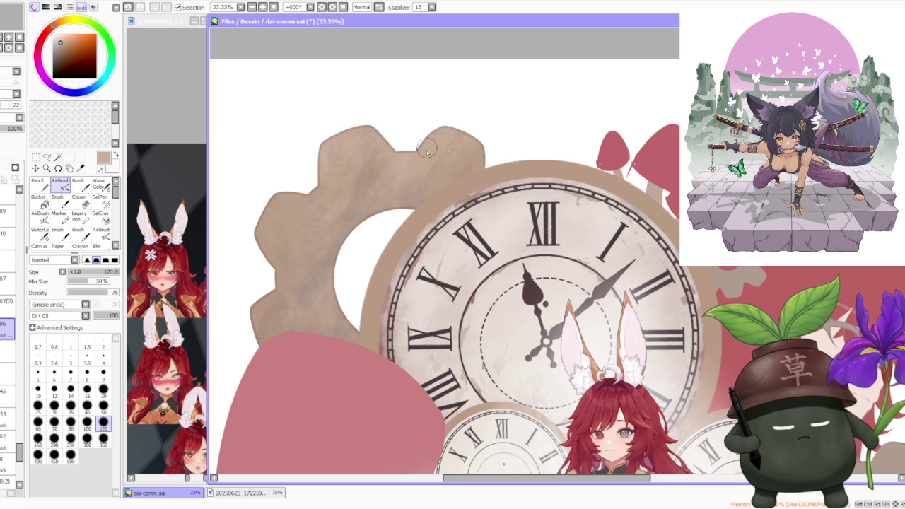
pyautogui.keyDown('alt'); pyautogui.click(371, 197); pyautogui.keyUp('alt')
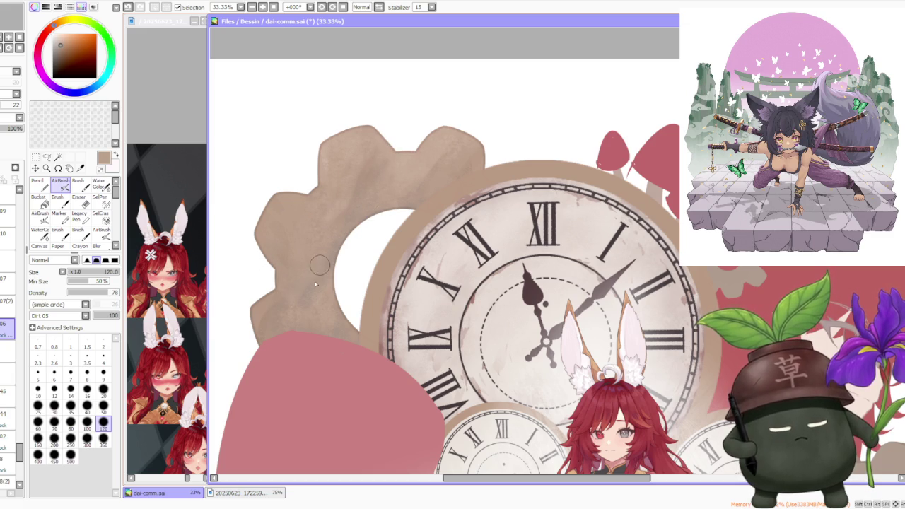
pyautogui.scroll(-1, 410, 181)
pyautogui.scroll(-2, 417, 174)
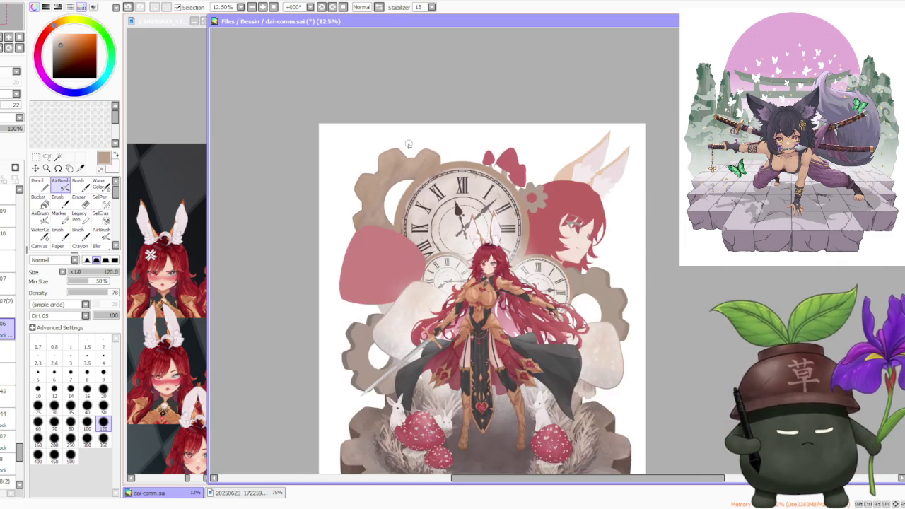
pyautogui.scroll(2, 399, 146)
pyautogui.keyDown('alt'); pyautogui.click(375, 194); pyautogui.keyUp('alt')
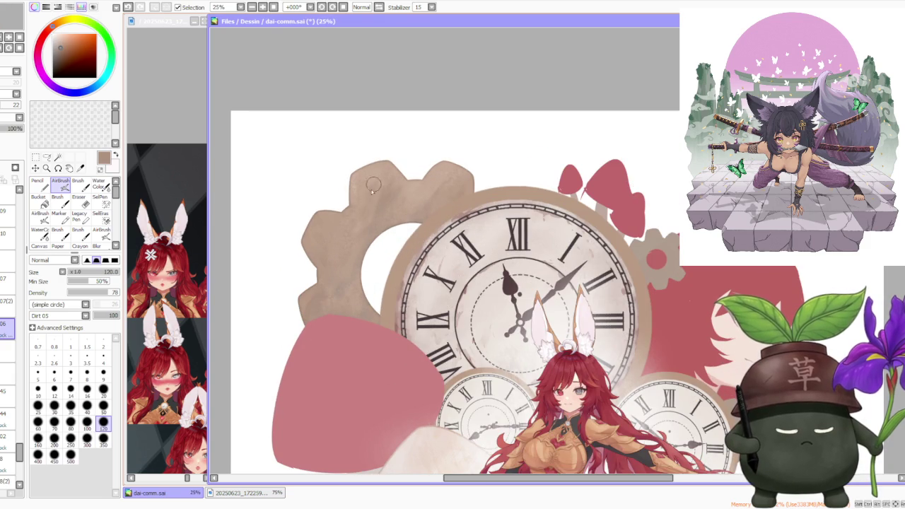
pyautogui.hotkey('ctrl', 'z')
pyautogui.hotkey('ctrl', 'y')
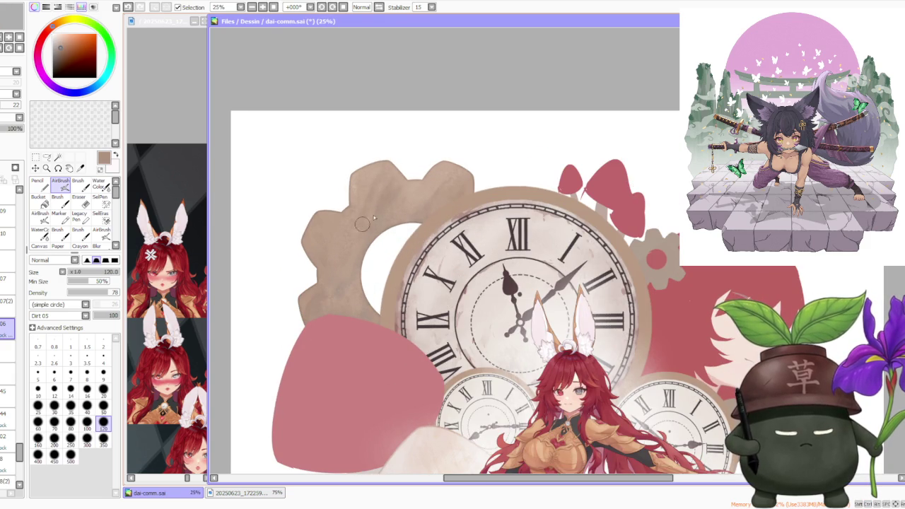
pyautogui.hotkey('ctrl', 'z')
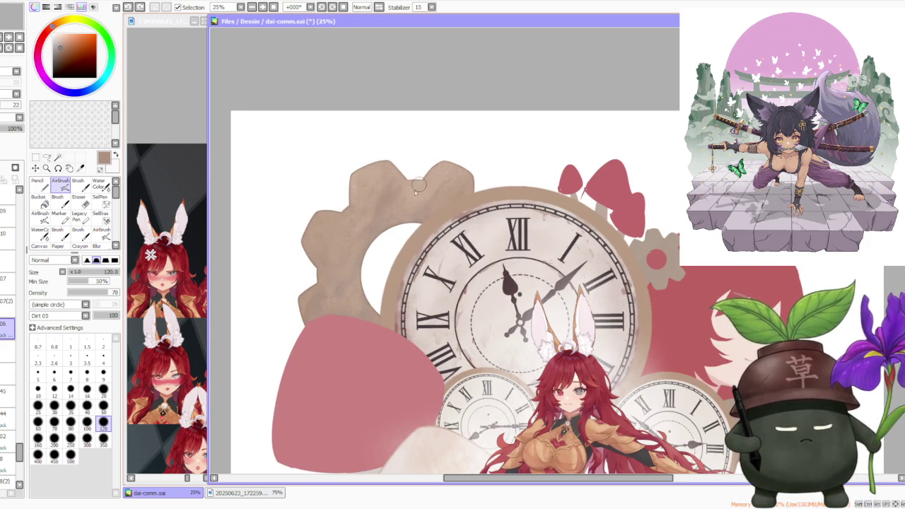
pyautogui.scroll(1, 401, 204)
pyautogui.click(77, 184)
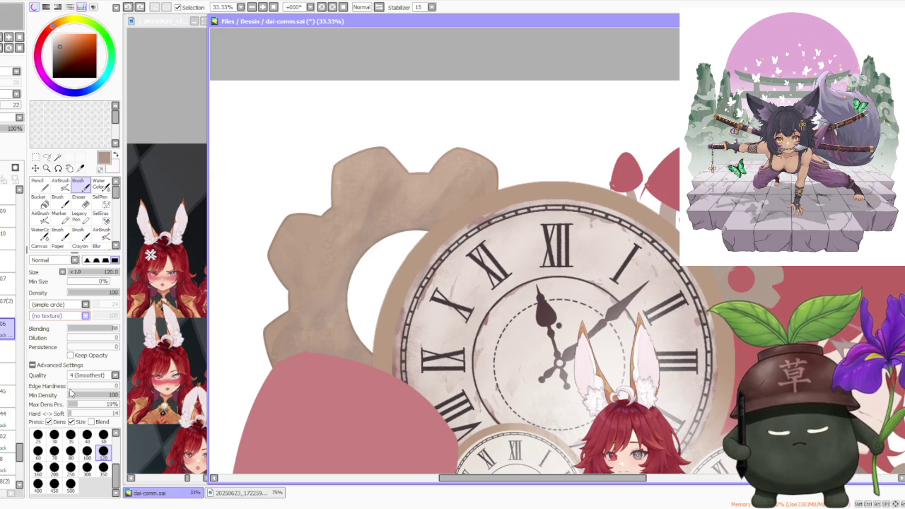
# Sample gear browns and blend textured shading over the upper-left teeth at size 350.
pyautogui.scroll(-1, 88, 315)
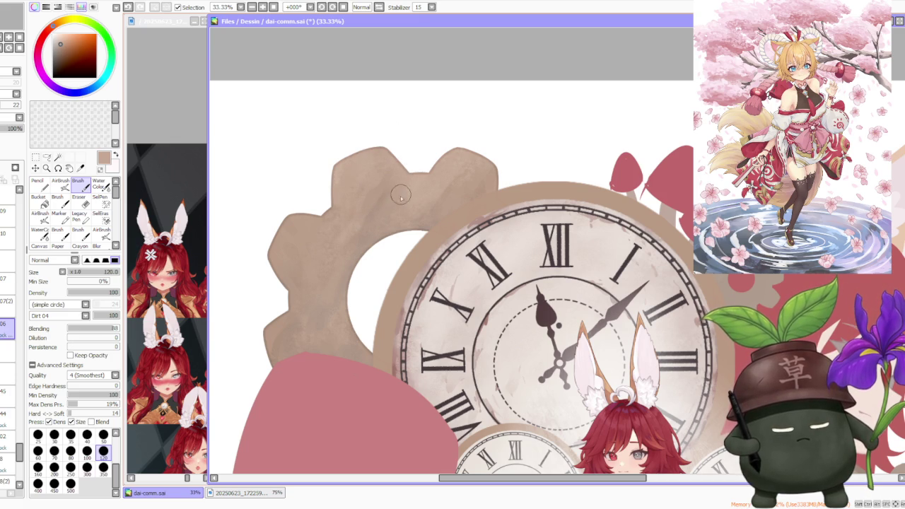
pyautogui.keyDown('alt'); pyautogui.click(367, 232); pyautogui.keyUp('alt')
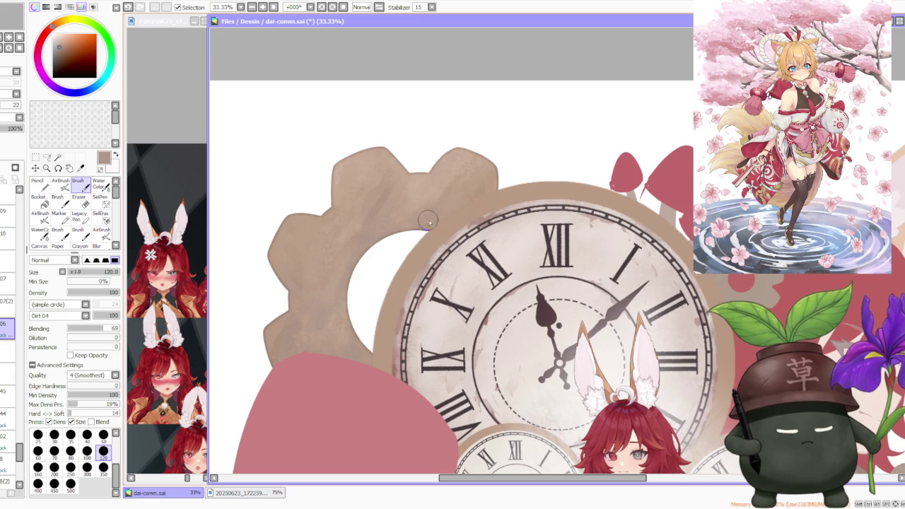
pyautogui.keyDown('alt'); pyautogui.click(440, 189); pyautogui.keyUp('alt')
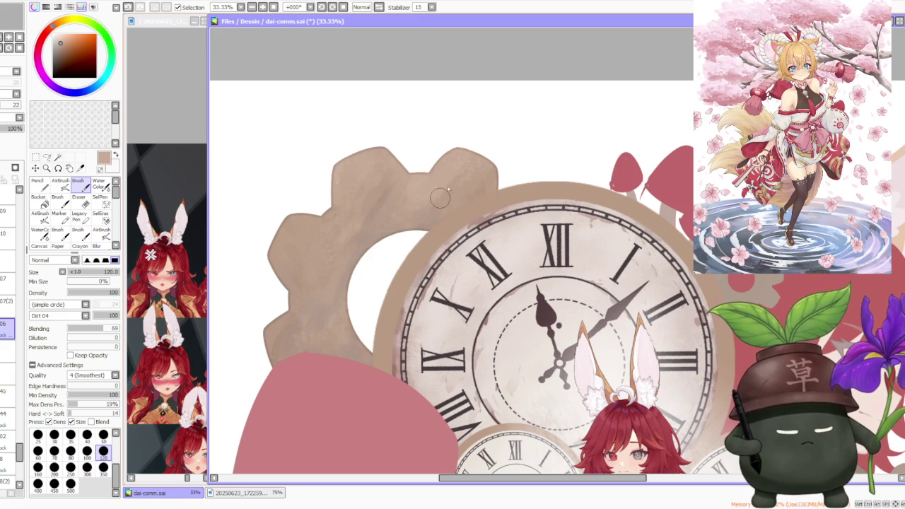
pyautogui.keyDown('alt'); pyautogui.click(450, 201); pyautogui.keyUp('alt')
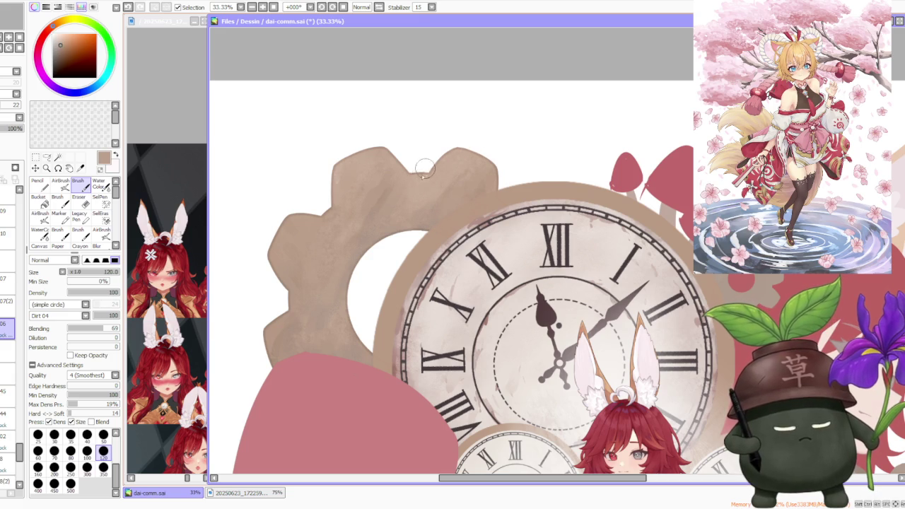
pyautogui.moveTo(394, 174); pyautogui.dragTo(365, 190)
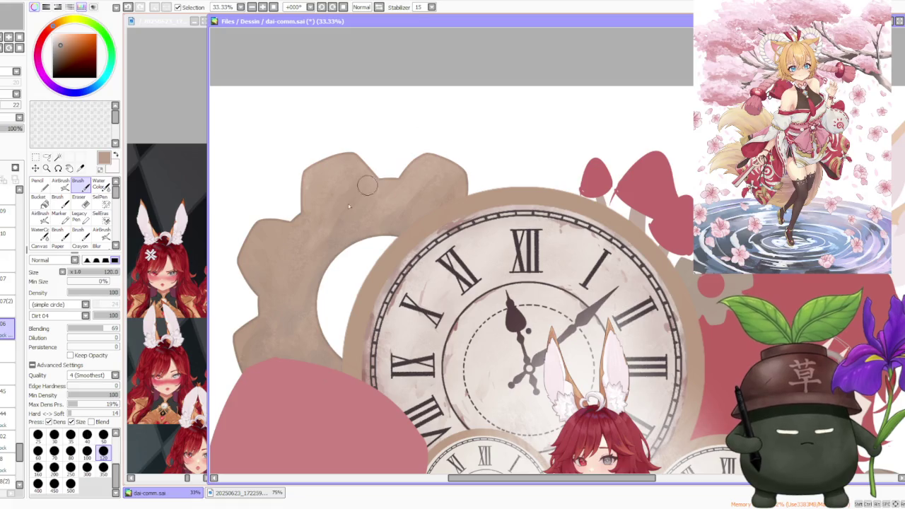
pyautogui.press(']')
pyautogui.press(']')
pyautogui.press(']')
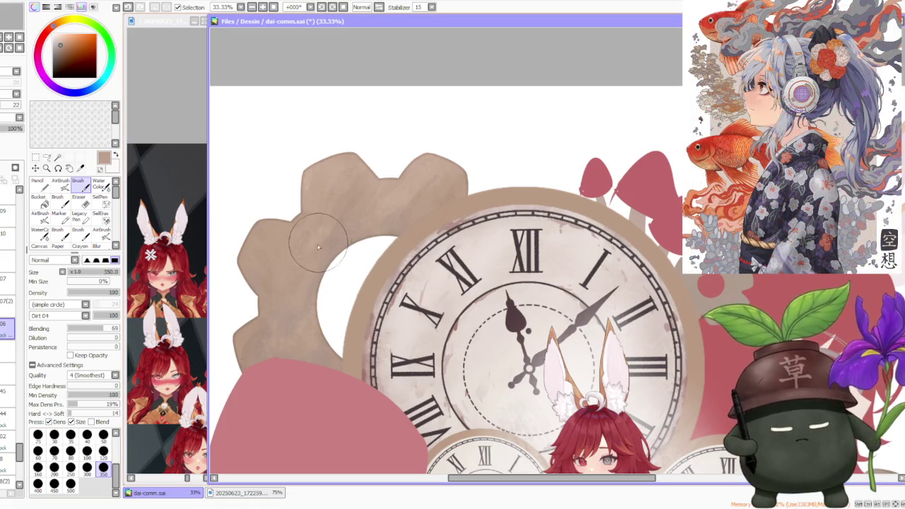
pyautogui.moveTo(341, 205)
pyautogui.mouseDown()
pyautogui.moveTo(323, 192)
pyautogui.moveTo(343, 196)
pyautogui.moveTo(333, 212)
pyautogui.moveTo(369, 174)
pyautogui.moveTo(323, 252)
pyautogui.moveTo(323, 238)
pyautogui.moveTo(344, 226)
pyautogui.moveTo(349, 246)
pyautogui.moveTo(299, 293)
pyautogui.moveTo(319, 339)
pyautogui.moveTo(317, 361)
pyautogui.moveTo(273, 330)
pyautogui.moveTo(240, 345)
pyautogui.moveTo(273, 377)
pyautogui.moveTo(311, 273)
pyautogui.mouseUp()
# Switch back to the soft AirBrush at size 250.
pyautogui.scroll(-1, 311, 273)
pyautogui.scroll(-1, 415, 157)
pyautogui.scroll(2, 413, 155)
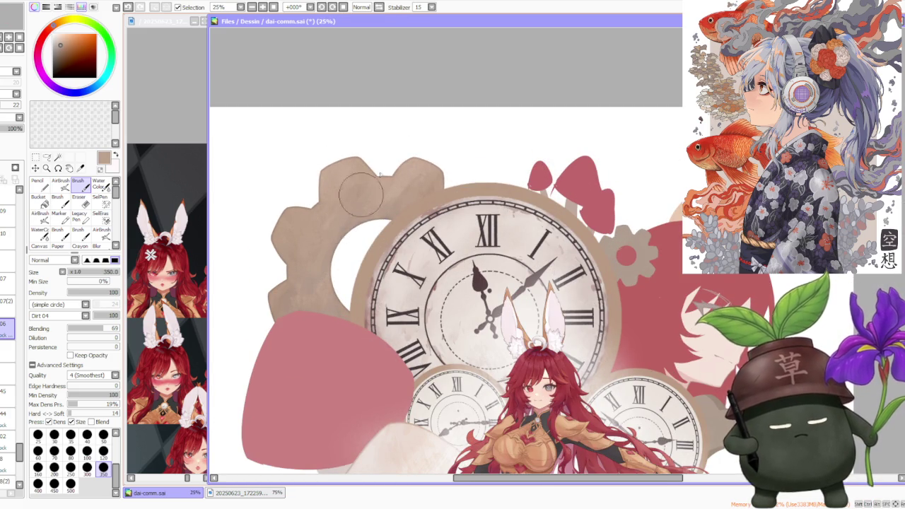
pyautogui.scroll(-3, 433, 147)
pyautogui.scroll(-1, 435, 145)
pyautogui.scroll(3, 445, 135)
pyautogui.scroll(1, 446, 139)
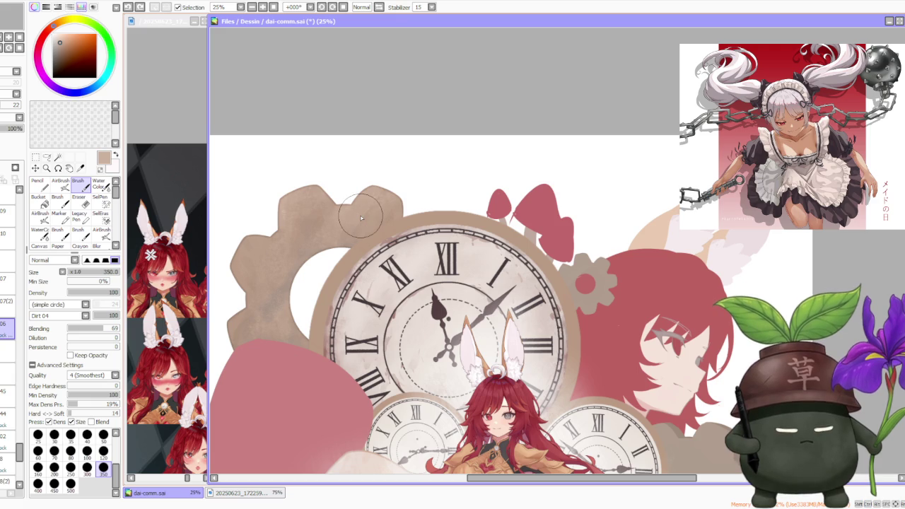
pyautogui.scroll(-3, 359, 219)
pyautogui.scroll(3, 301, 239)
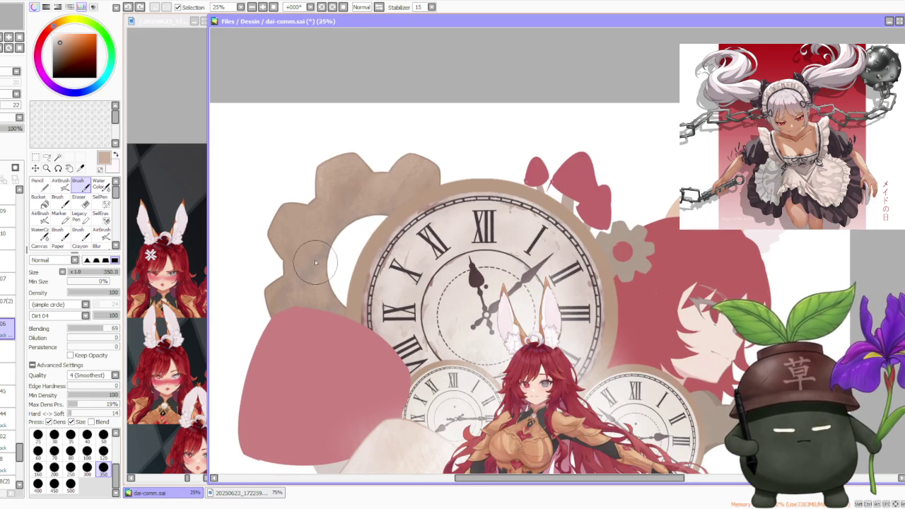
pyautogui.press('a')
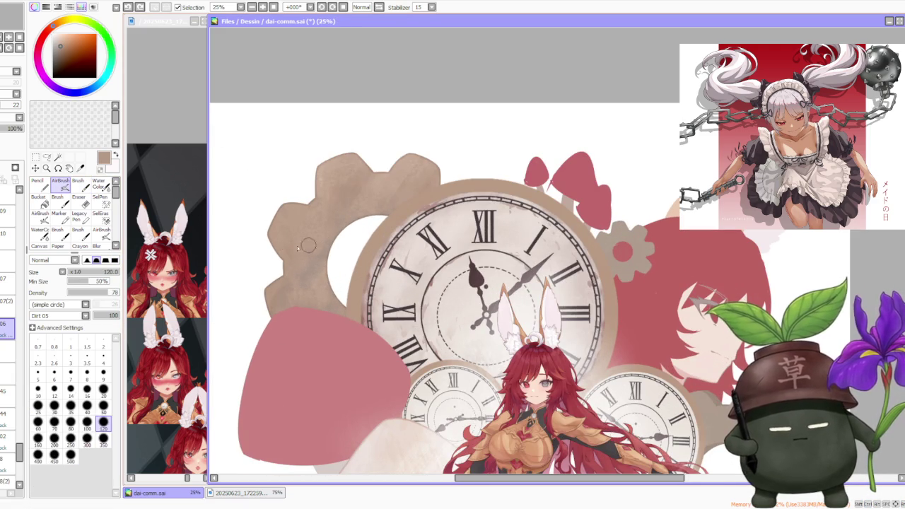
pyautogui.click(70, 438)
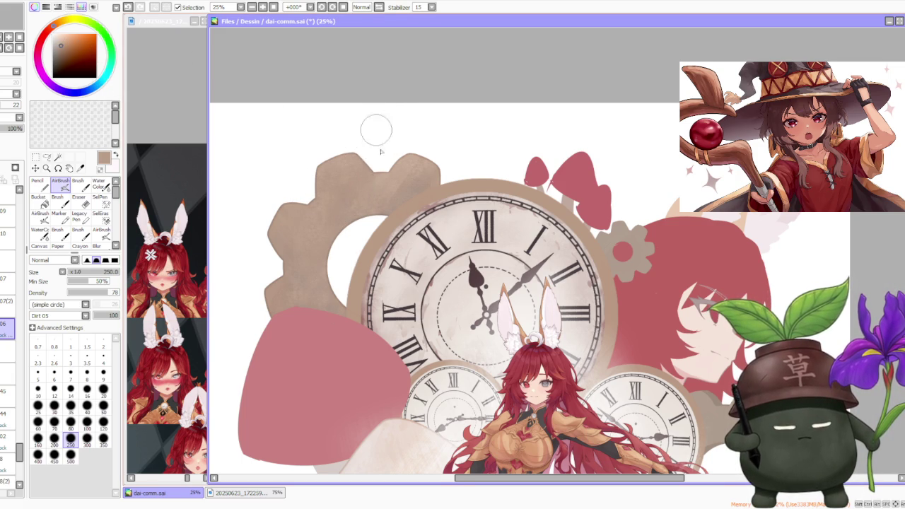
# Zoom around the brown gear and pick the 300 airbrush size preset.
pyautogui.scroll(-1, 374, 113)
pyautogui.scroll(1, 367, 204)
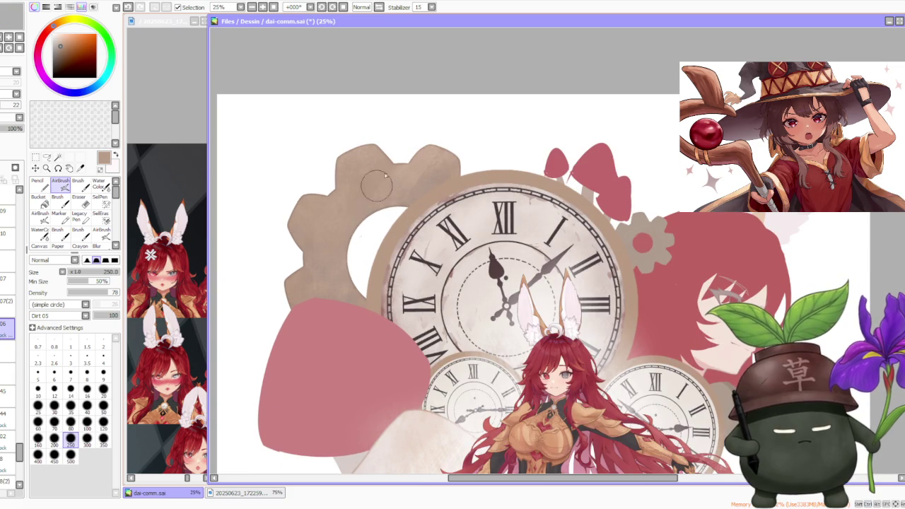
pyautogui.scroll(-3, 565, 211)
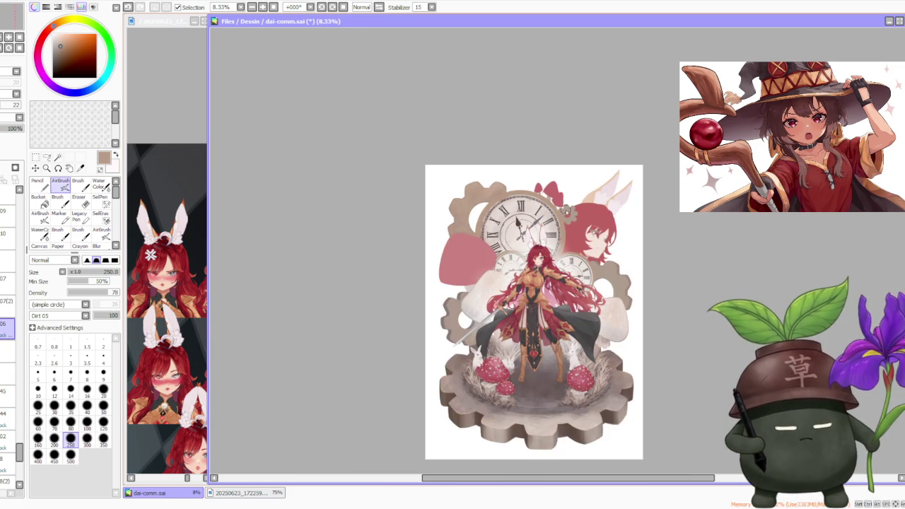
pyautogui.scroll(3, 566, 210)
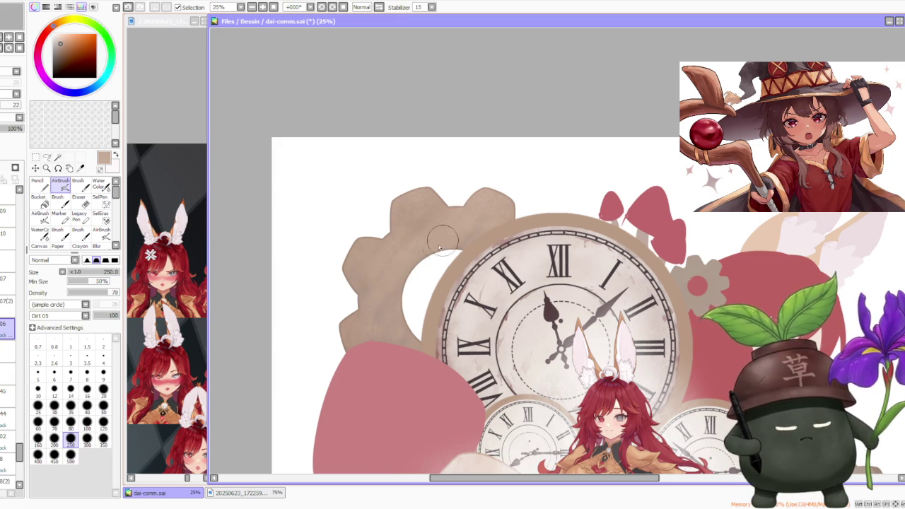
pyautogui.scroll(-1, 478, 238)
pyautogui.scroll(-1, 478, 238)
pyautogui.scroll(2, 484, 213)
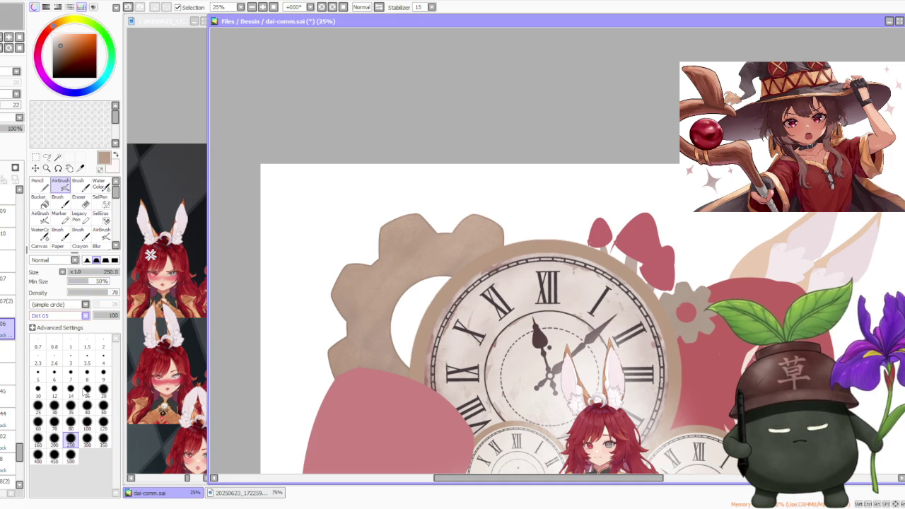
pyautogui.click(87, 439)
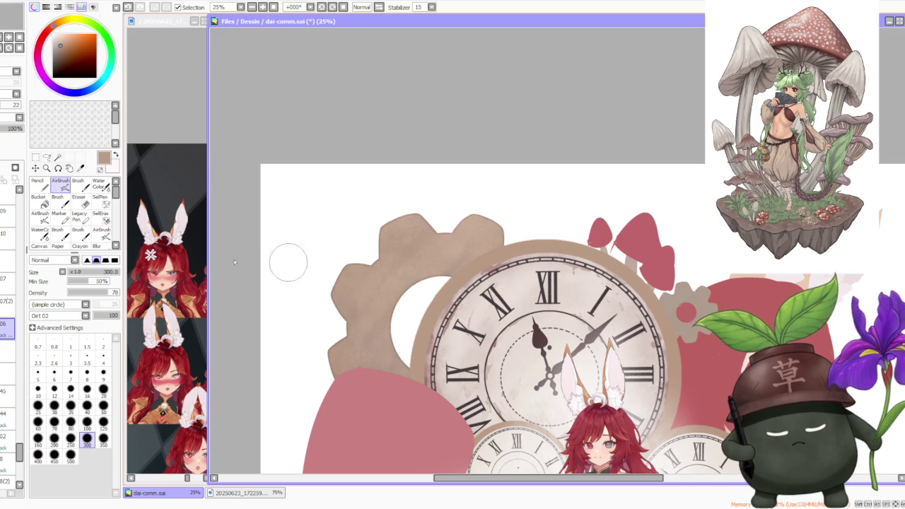
# Give the airbrush a soft edge and enlarge it to size 500.
pyautogui.click(87, 260)
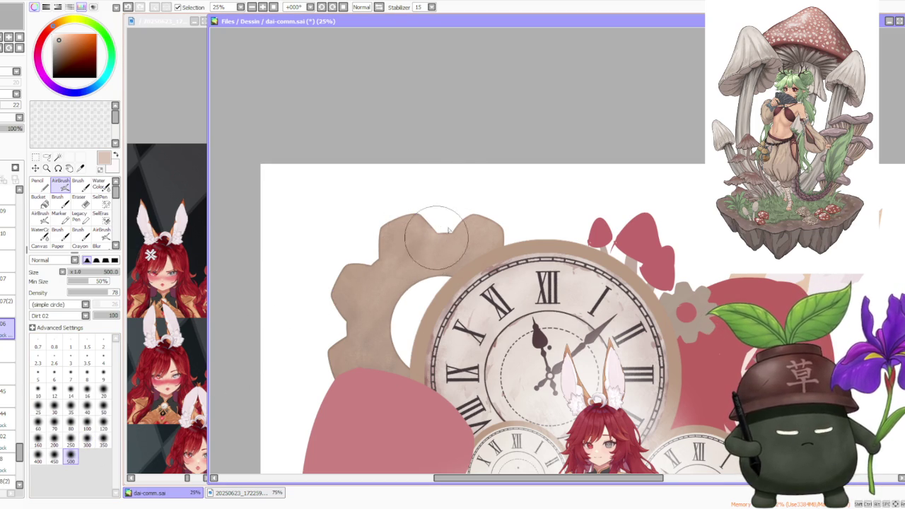
pyautogui.scroll(-3, 570, 211)
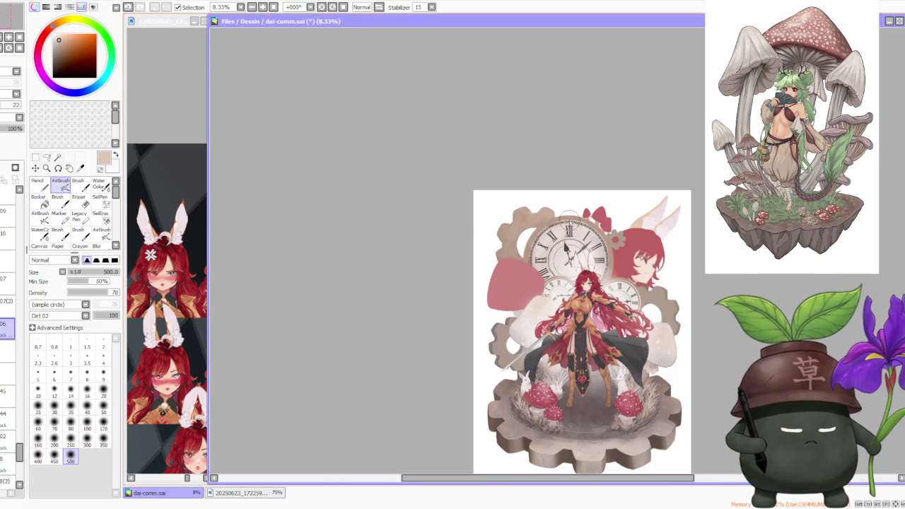
pyautogui.scroll(1, 570, 220)
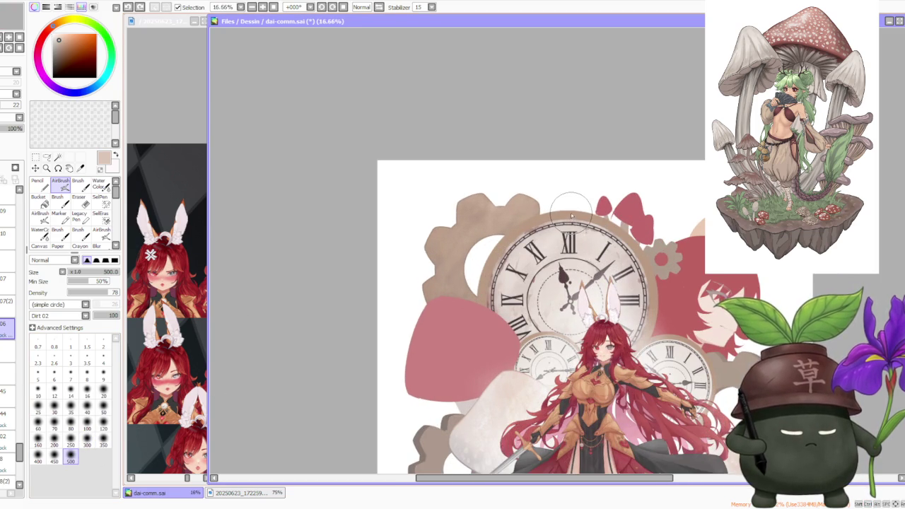
pyautogui.scroll(1, 571, 216)
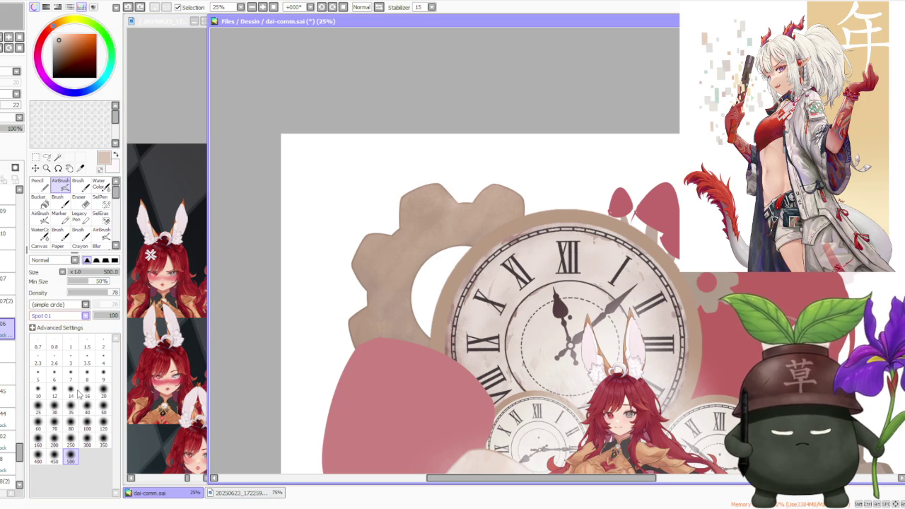
# Switch the airbrush to Multiply and shade the brown gear's upper-left teeth.
pyautogui.scroll(3, 399, 257)
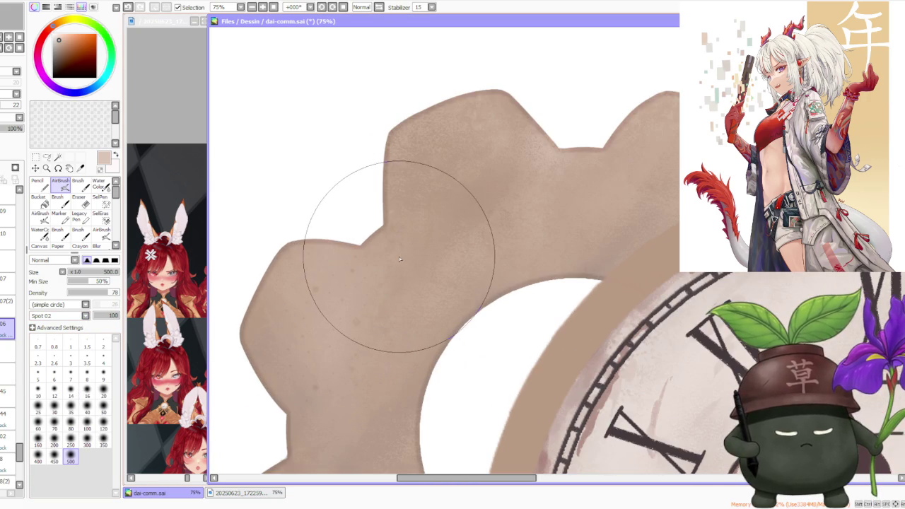
pyautogui.scroll(-3, 399, 256)
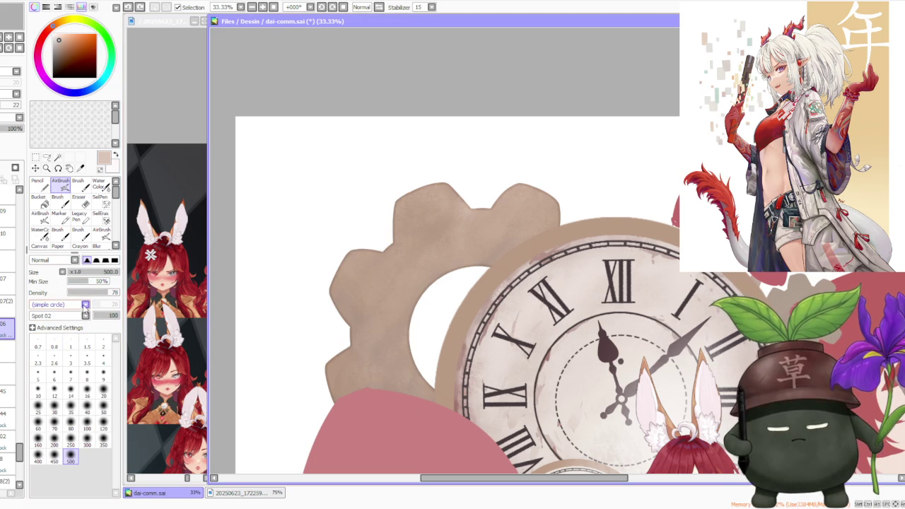
pyautogui.click(71, 281)
pyautogui.moveTo(386, 235)
pyautogui.mouseDown()
pyautogui.moveTo(438, 233)
pyautogui.moveTo(418, 257)
pyautogui.mouseUp()
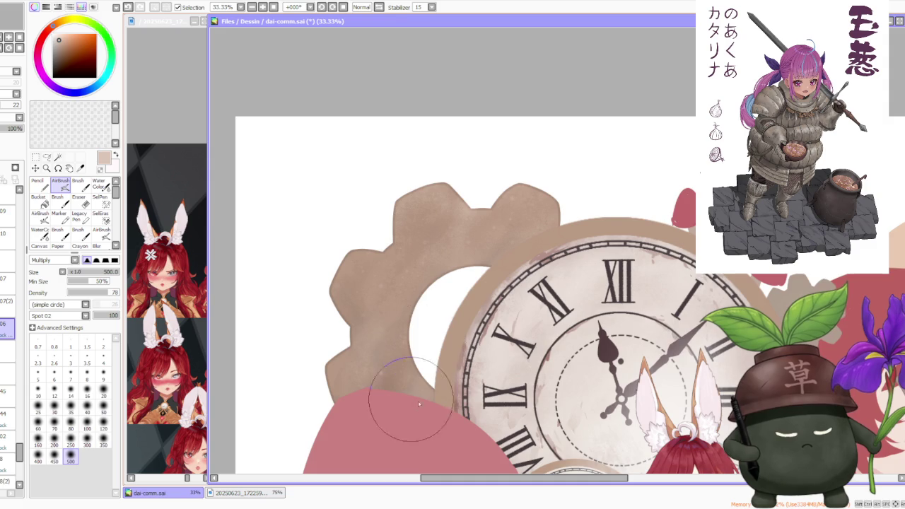
# Choose a greyish brown from the colour wheel and set blending back to Normal.
pyautogui.scroll(-3, 506, 311)
pyautogui.scroll(3, 509, 324)
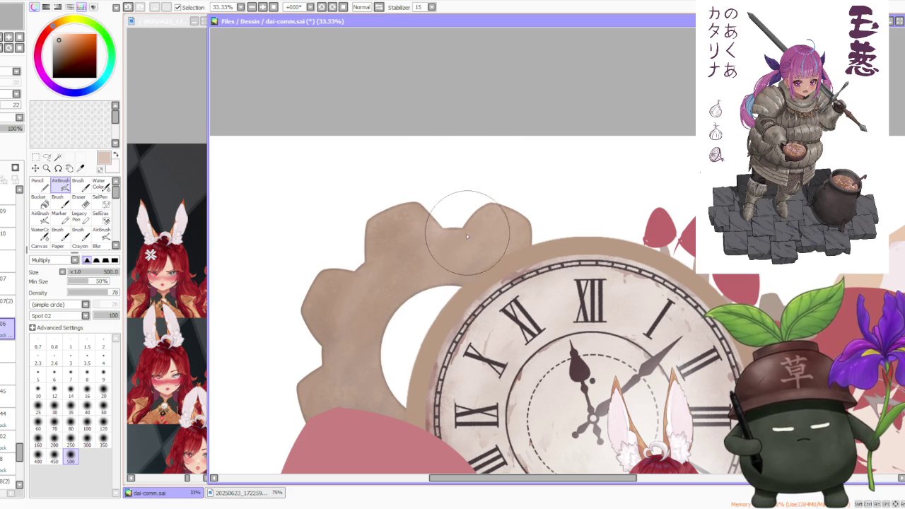
pyautogui.scroll(-2, 472, 229)
pyautogui.scroll(-2, 471, 228)
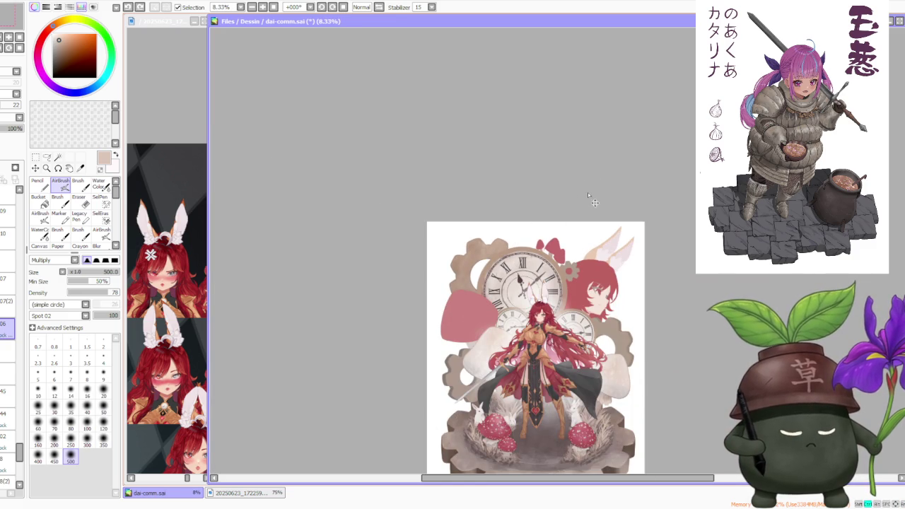
pyautogui.keyDown('alt'); pyautogui.click(456, 418); pyautogui.keyUp('alt')
pyautogui.scroll(2, 456, 418)
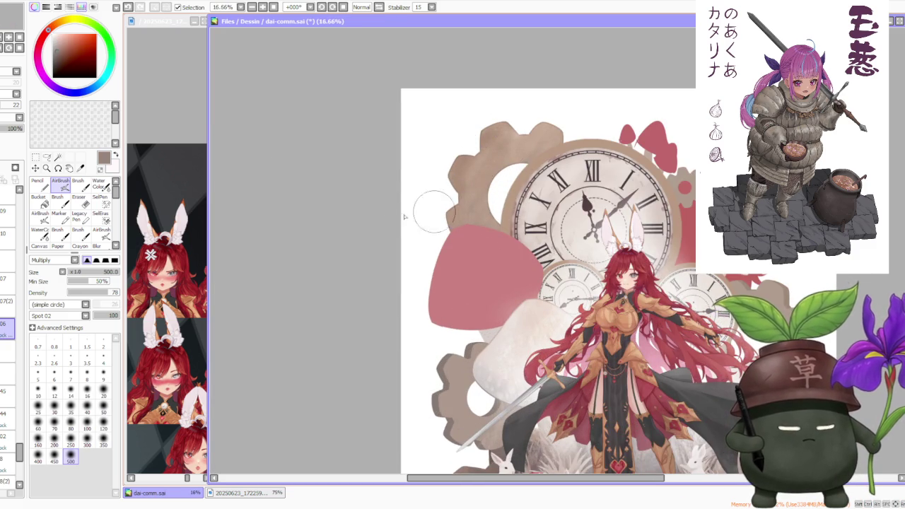
pyautogui.scroll(-2, 499, 237)
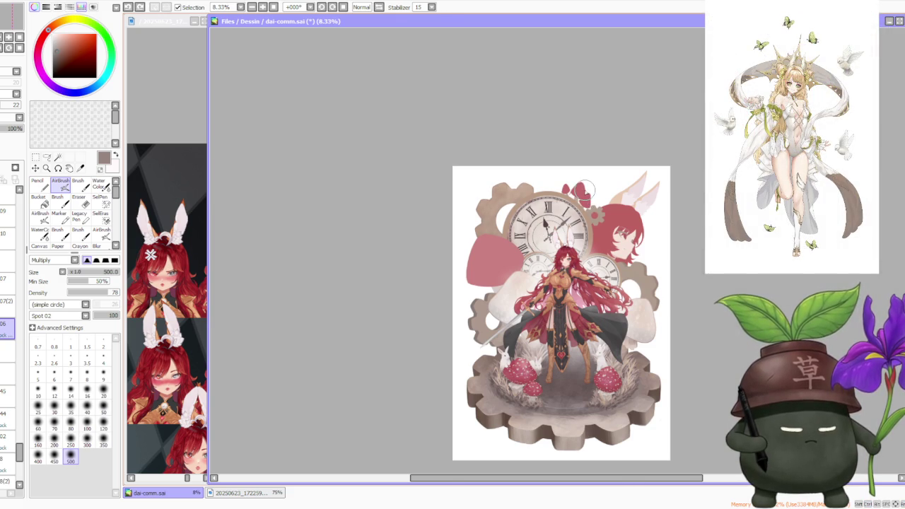
pyautogui.scroll(3, 580, 190)
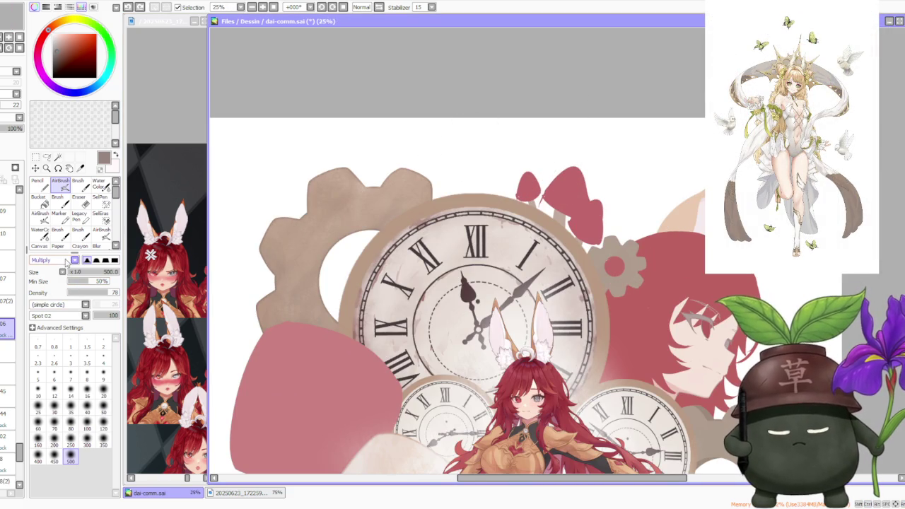
pyautogui.scroll(1, 78, 261)
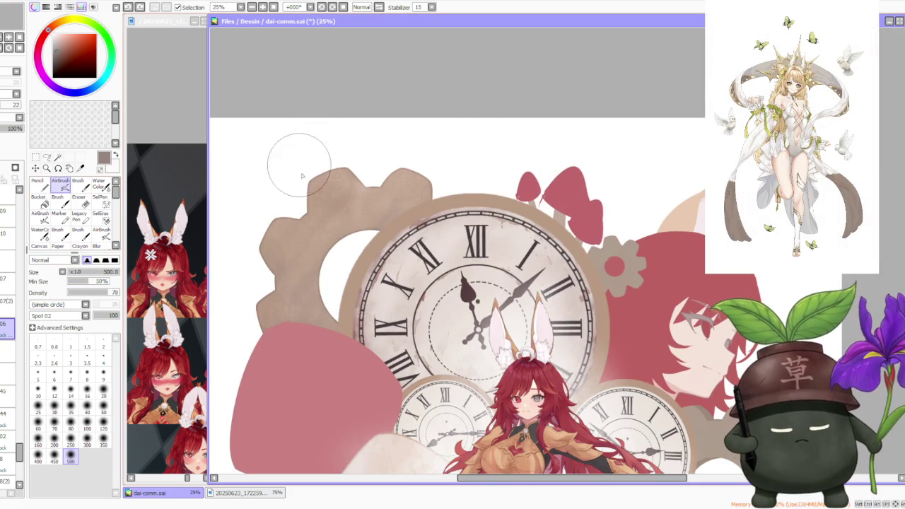
# Load the gear's tan into the Flat Bristle, Dirt 02, density 29 airbrush.
pyautogui.scroll(-1, 328, 196)
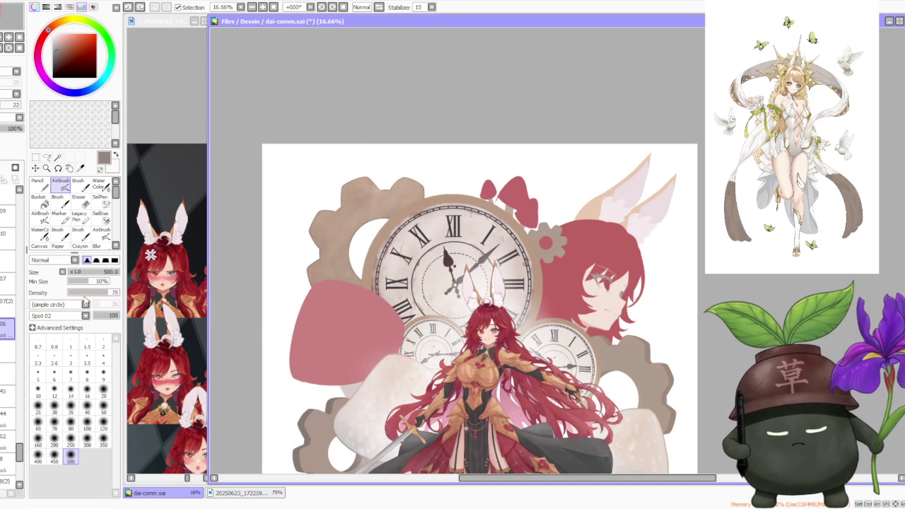
pyautogui.scroll(-2, 76, 306)
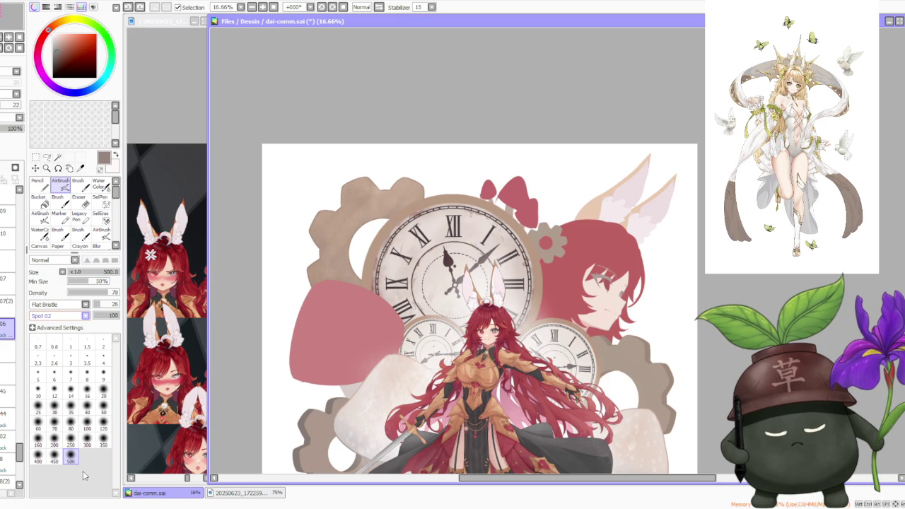
pyautogui.rightClick(339, 239)
pyautogui.scroll(2, 353, 187)
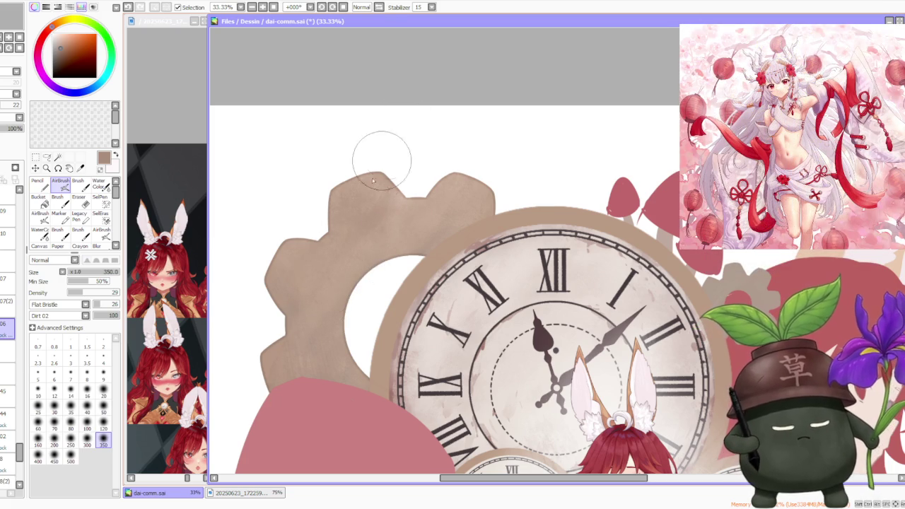
# Pick a lighter tan, undo two strokes, and repaint textured shading across the left gear.
pyautogui.keyDown('alt'); pyautogui.click(365, 277); pyautogui.keyUp('alt')
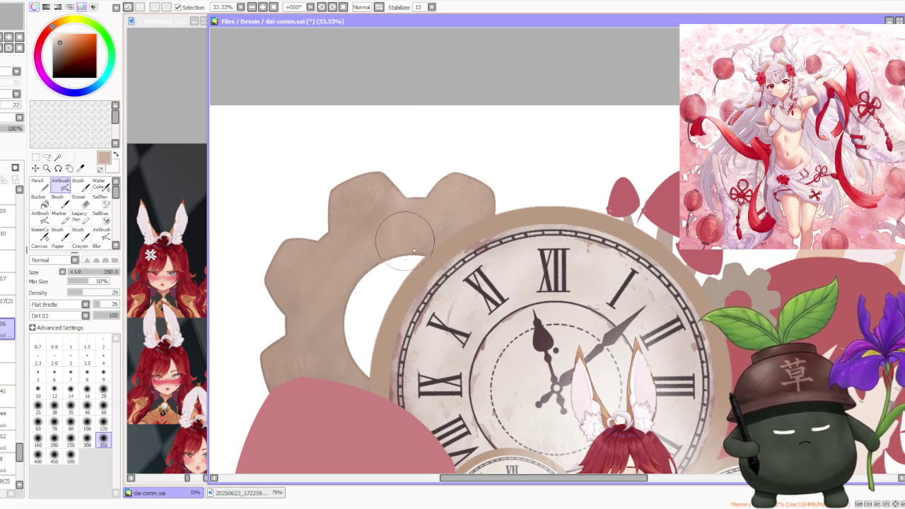
pyautogui.hotkey('ctrl', 'z')
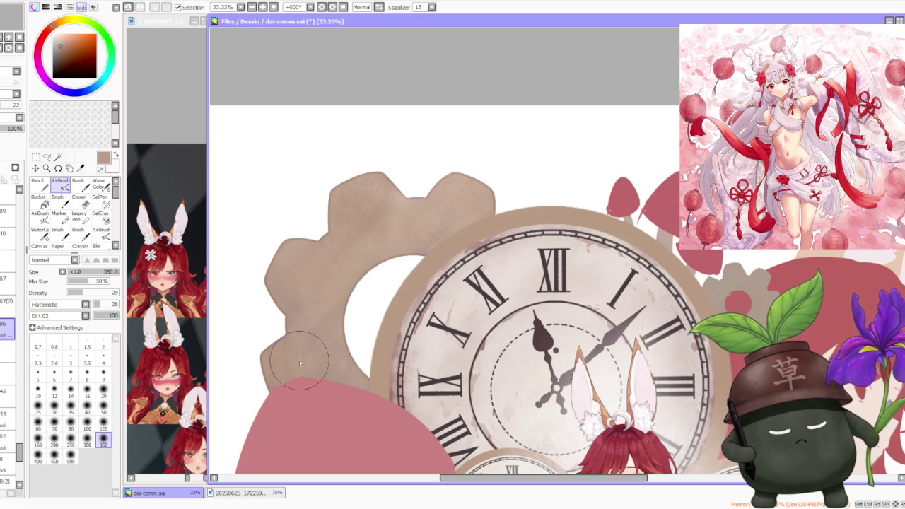
pyautogui.hotkey('ctrl', 'z')
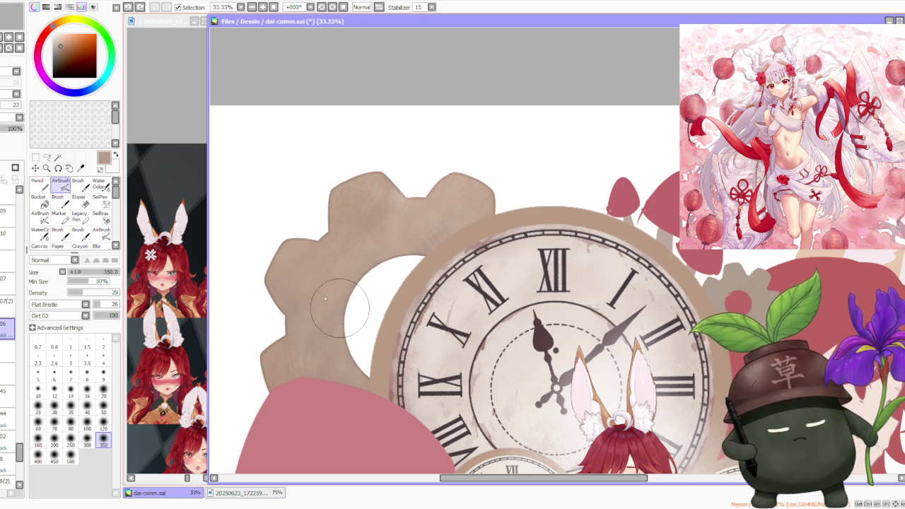
pyautogui.moveTo(273, 238); pyautogui.dragTo(264, 325)
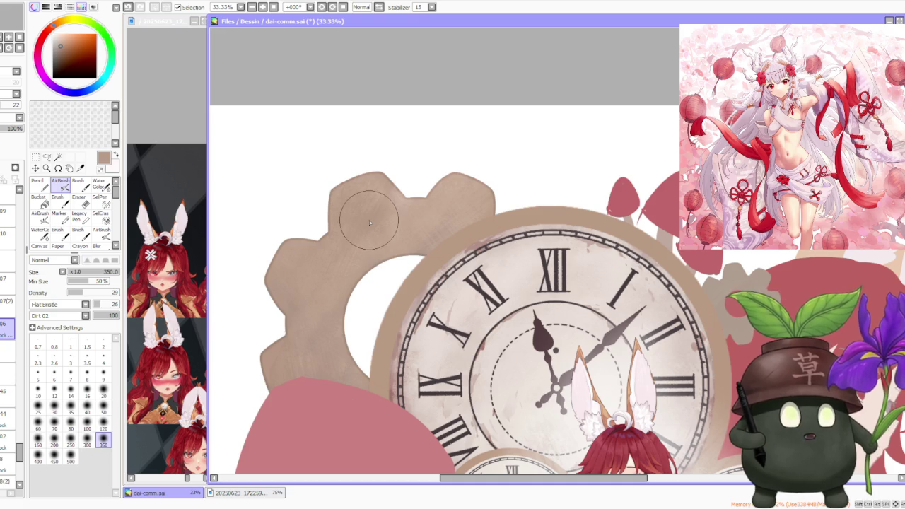
# Toggle undo and redo to compare the gear with and without the latest stroke.
pyautogui.scroll(-1, 369, 220)
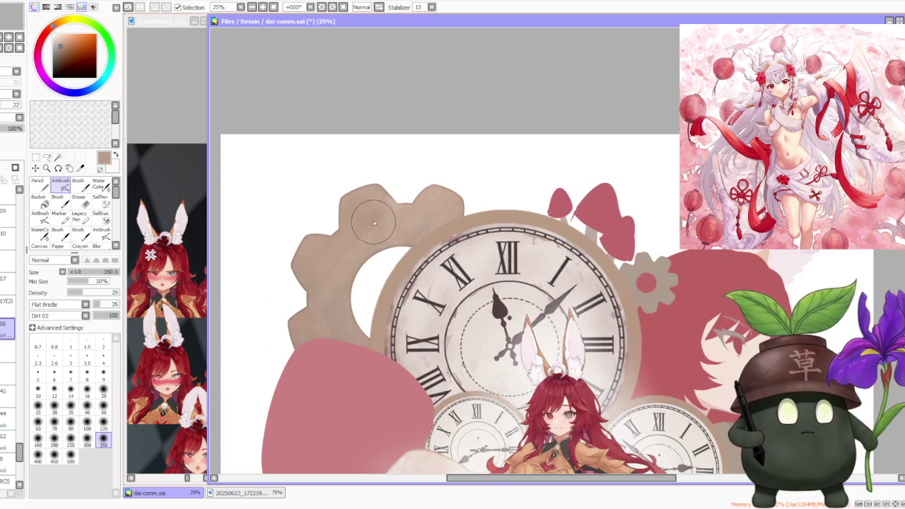
pyautogui.scroll(-1, 381, 216)
pyautogui.scroll(1, 415, 210)
pyautogui.scroll(2, 415, 210)
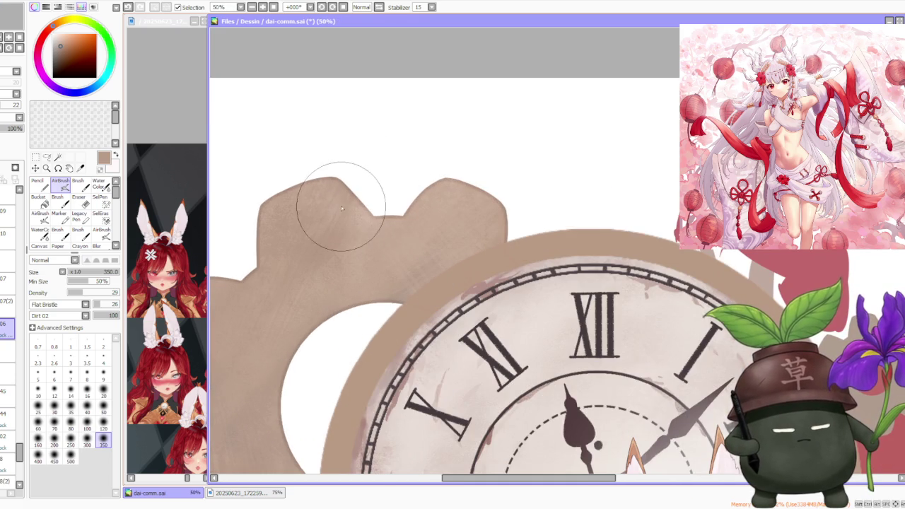
pyautogui.scroll(1, 333, 192)
pyautogui.scroll(-1, 335, 221)
pyautogui.scroll(-3, 335, 222)
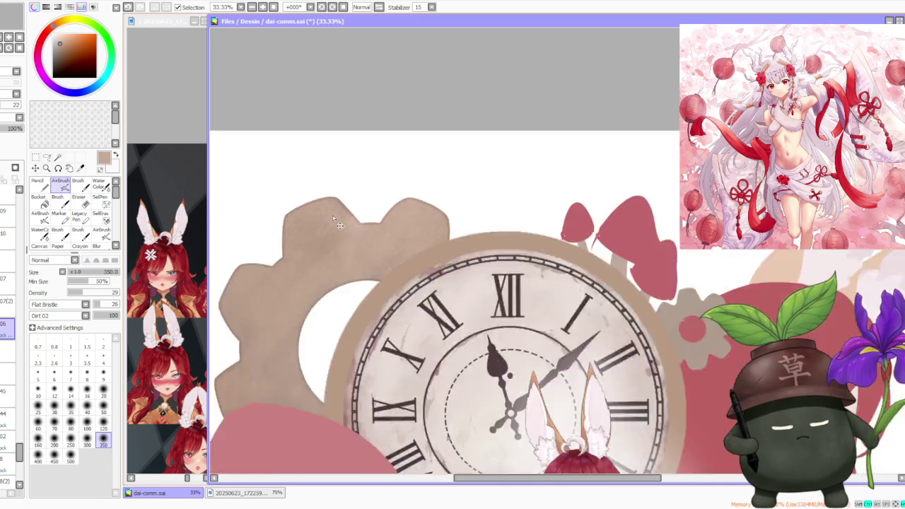
pyautogui.scroll(2, 283, 244)
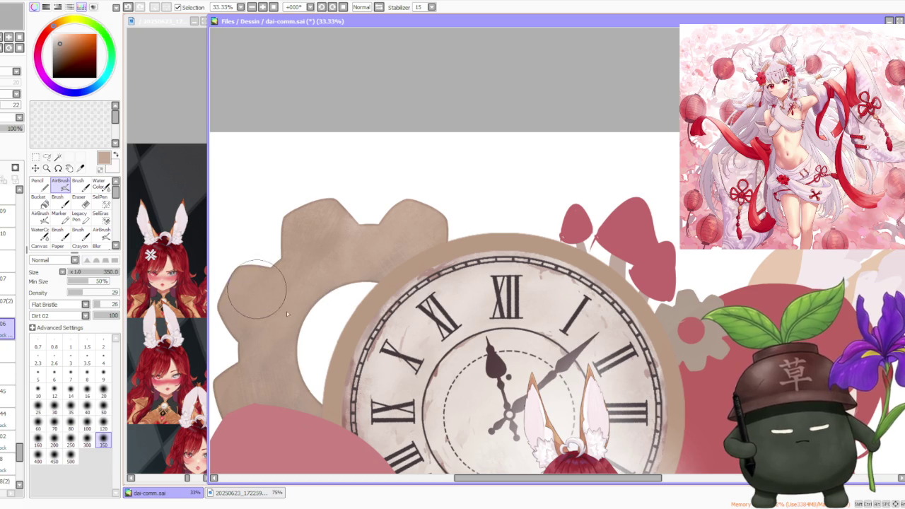
pyautogui.hotkey('ctrl', 'z')
pyautogui.hotkey('ctrl', 'y')
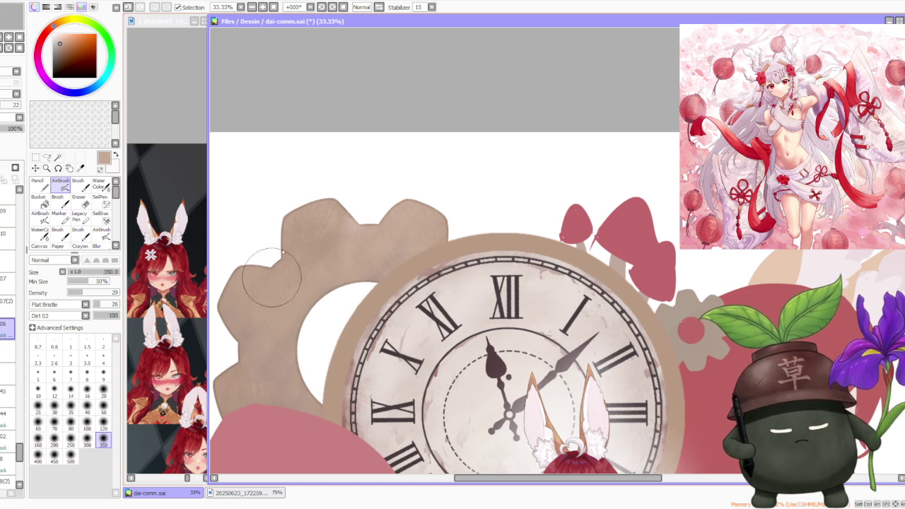
pyautogui.hotkey('ctrl', 'z')
pyautogui.hotkey('ctrl', 'y')
# Smooth the dirt shading along the left side of the gear.
pyautogui.scroll(1, 290, 244)
pyautogui.scroll(-1, 297, 233)
pyautogui.scroll(-2, 254, 251)
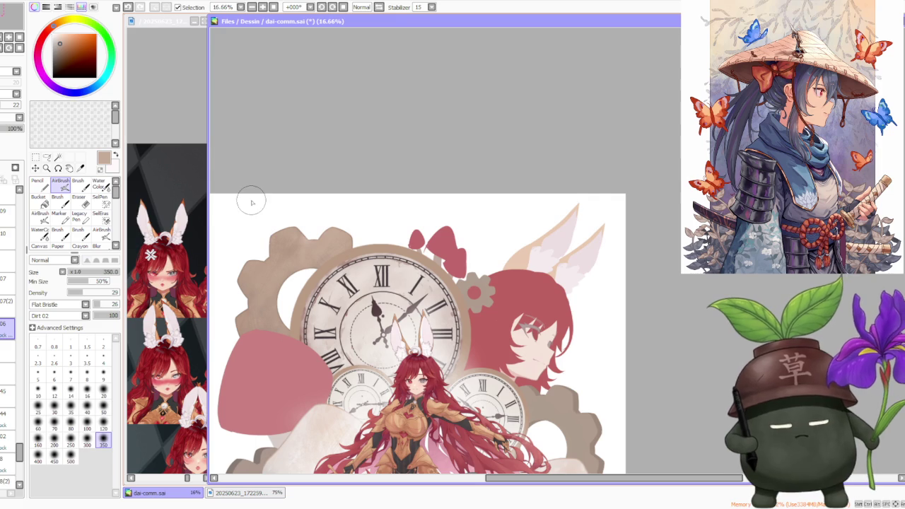
pyautogui.scroll(1, 248, 264)
pyautogui.scroll(2, 238, 252)
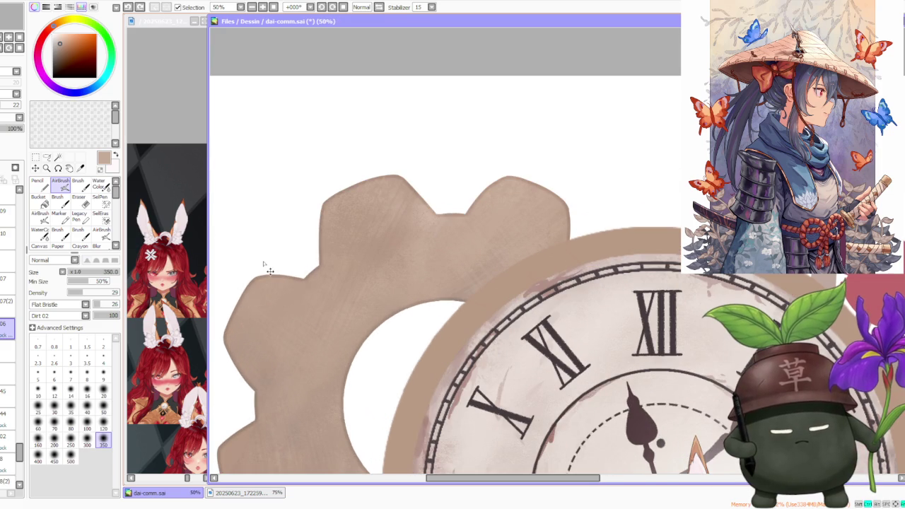
pyautogui.moveTo(262, 362)
pyautogui.mouseDown()
pyautogui.moveTo(303, 252)
pyautogui.moveTo(272, 315)
pyautogui.moveTo(307, 241)
pyautogui.mouseUp()
# Set the airbrush to size 250 and pick a lighter beige colour.
pyautogui.scroll(-2, 308, 241)
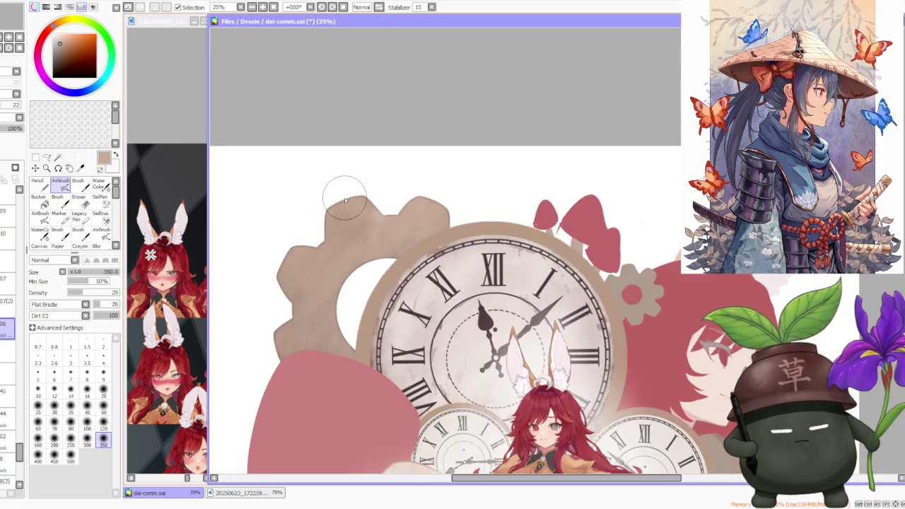
pyautogui.scroll(1, 346, 192)
pyautogui.scroll(1, 347, 208)
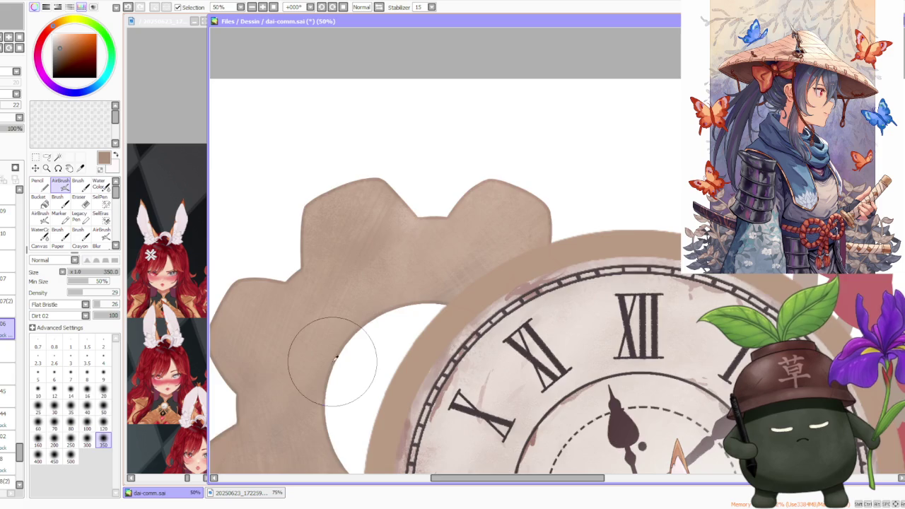
pyautogui.scroll(-1, 304, 343)
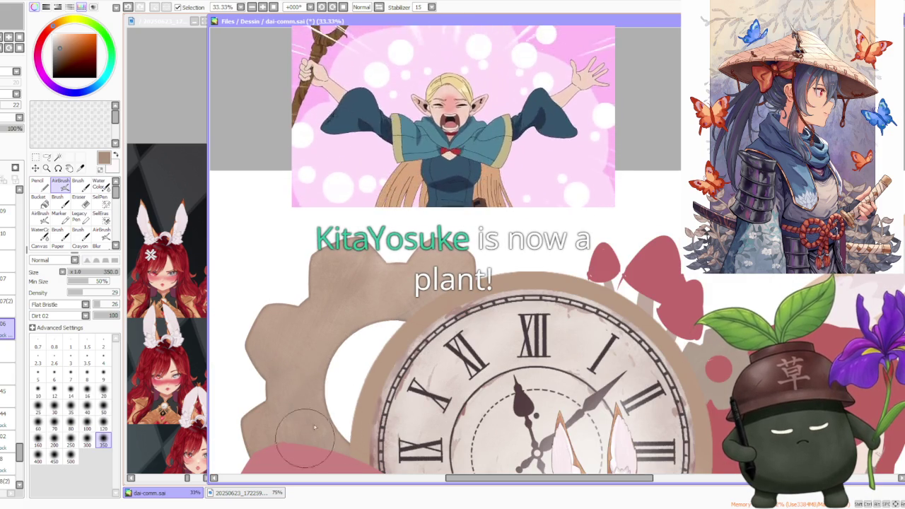
pyautogui.scroll(-2, 319, 375)
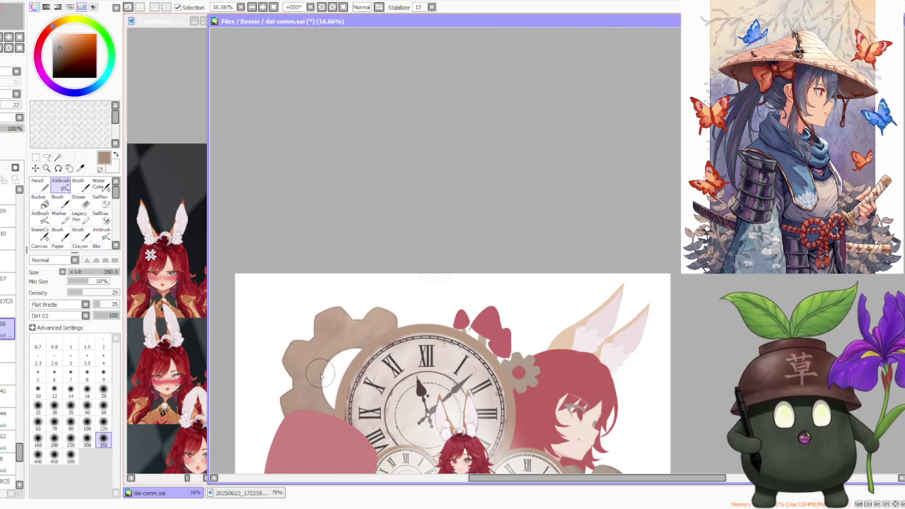
pyautogui.scroll(-1, 340, 319)
pyautogui.scroll(-1, 362, 275)
pyautogui.scroll(-1, 376, 261)
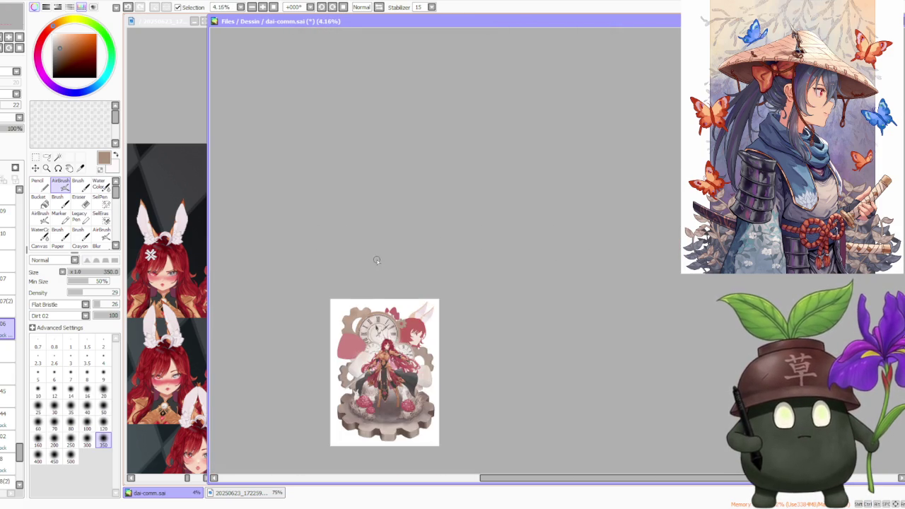
pyautogui.scroll(1, 344, 308)
pyautogui.scroll(1, 343, 307)
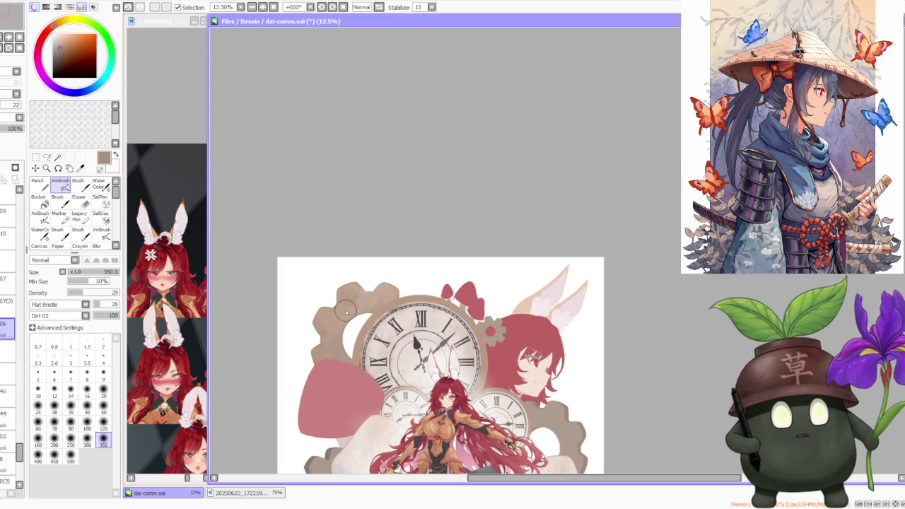
pyautogui.scroll(2, 360, 297)
pyautogui.scroll(1, 340, 248)
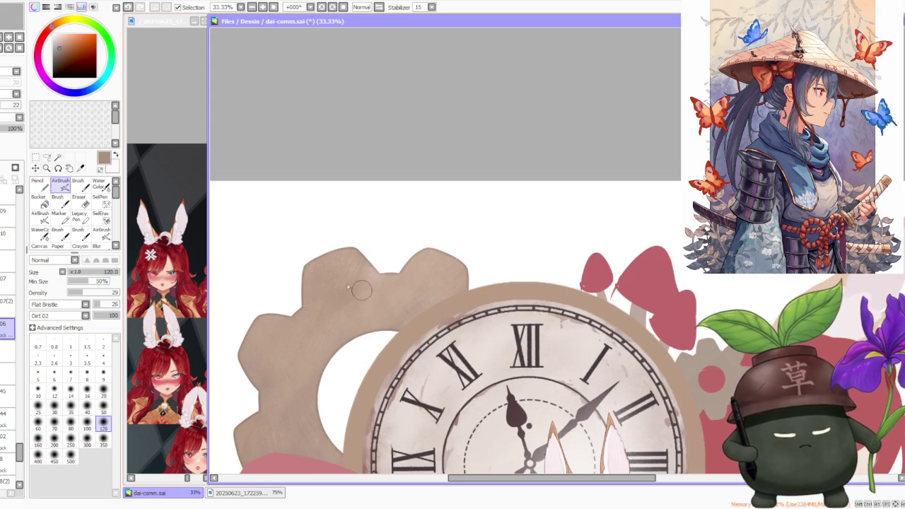
pyautogui.click(71, 439)
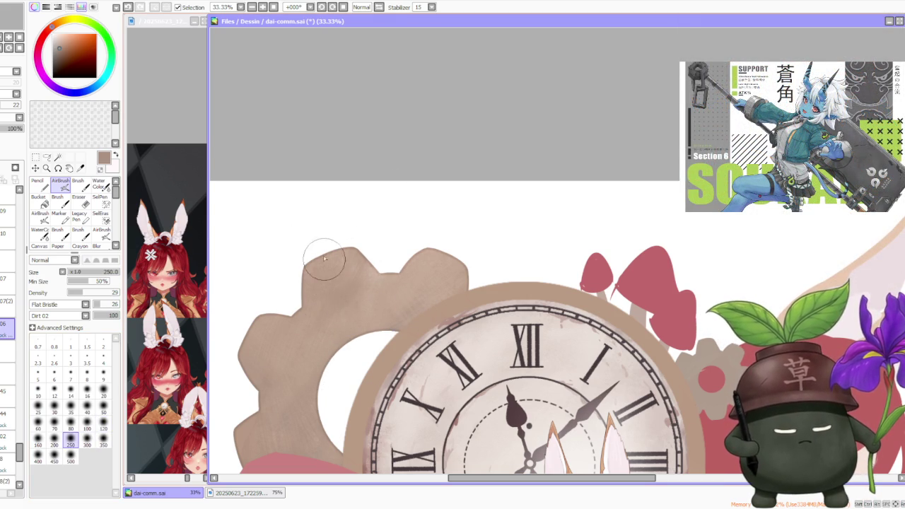
pyautogui.keyDown('alt'); pyautogui.click(315, 285); pyautogui.keyUp('alt')
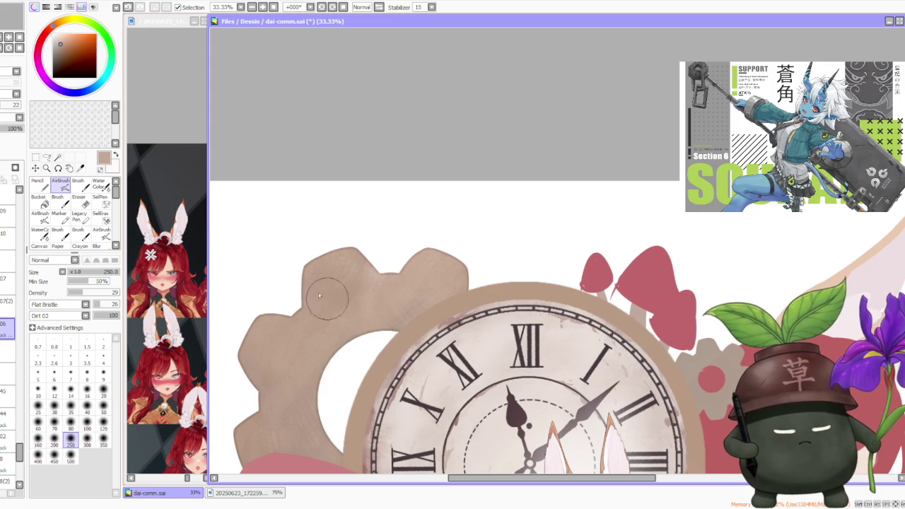
pyautogui.hotkey('ctrl', '-')
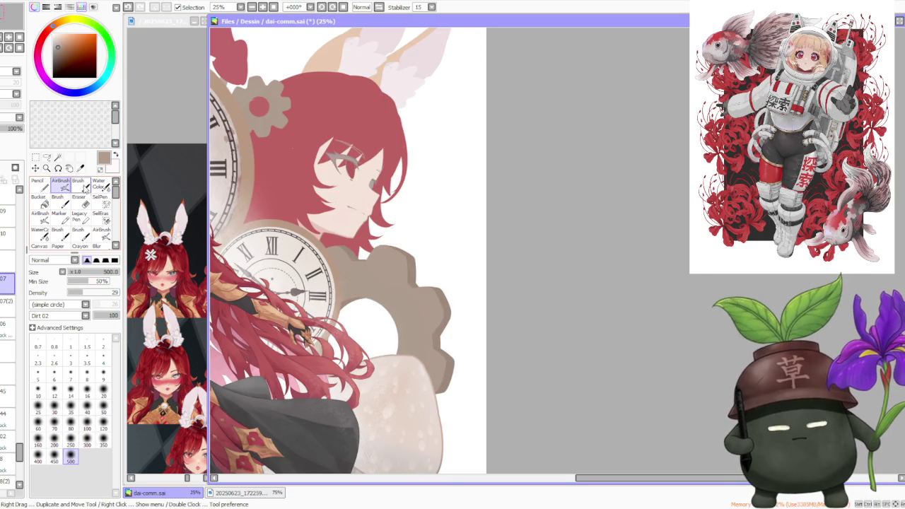
# Switch to the plain Brush with no texture at size 120, and undo the stray gear stroke.
pyautogui.click(79, 187)
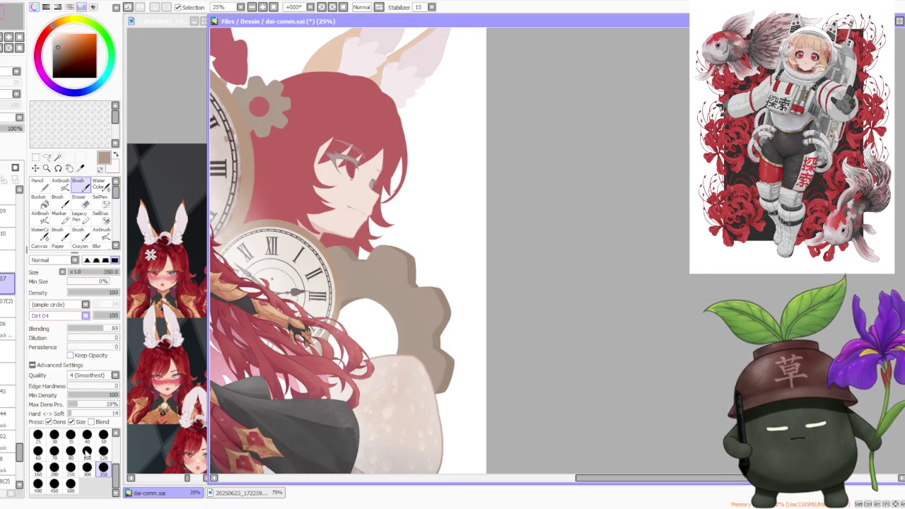
pyautogui.click(60, 316)
pyautogui.scroll(3, 358, 241)
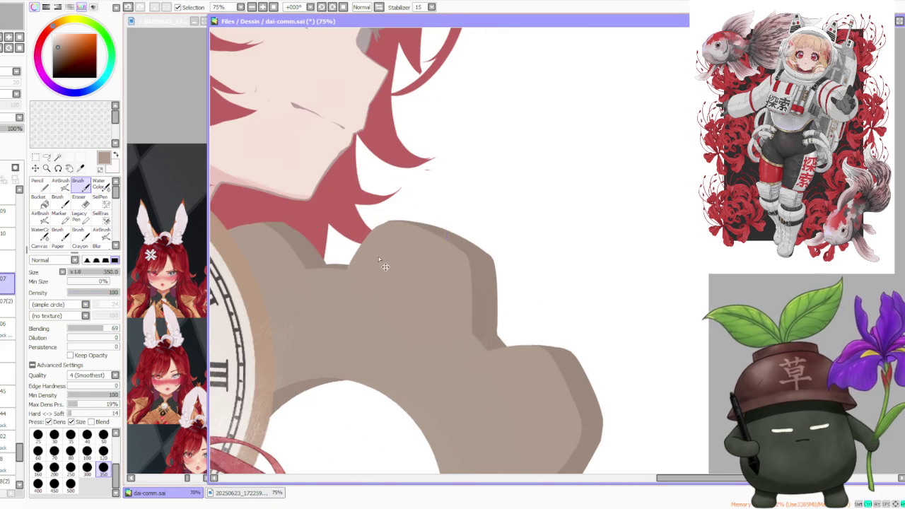
pyautogui.scroll(-2, 429, 167)
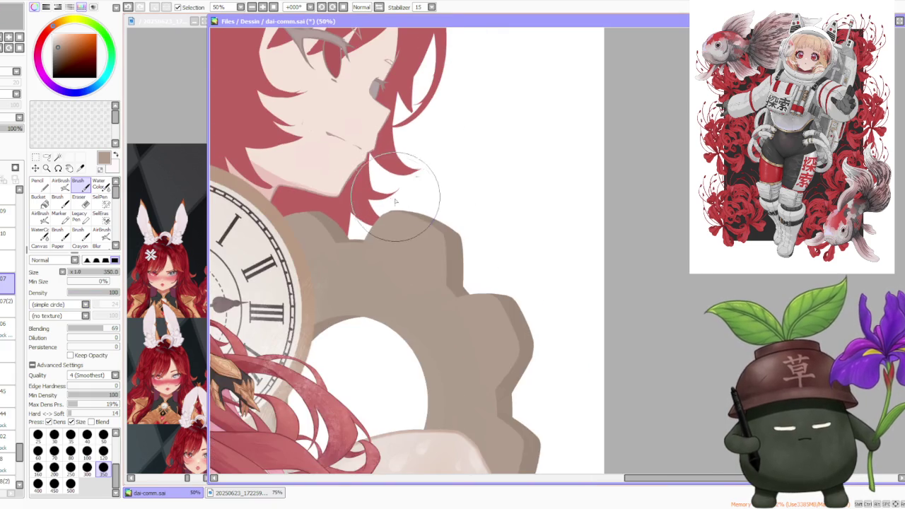
pyautogui.scroll(2, 377, 246)
pyautogui.scroll(-1, 458, 240)
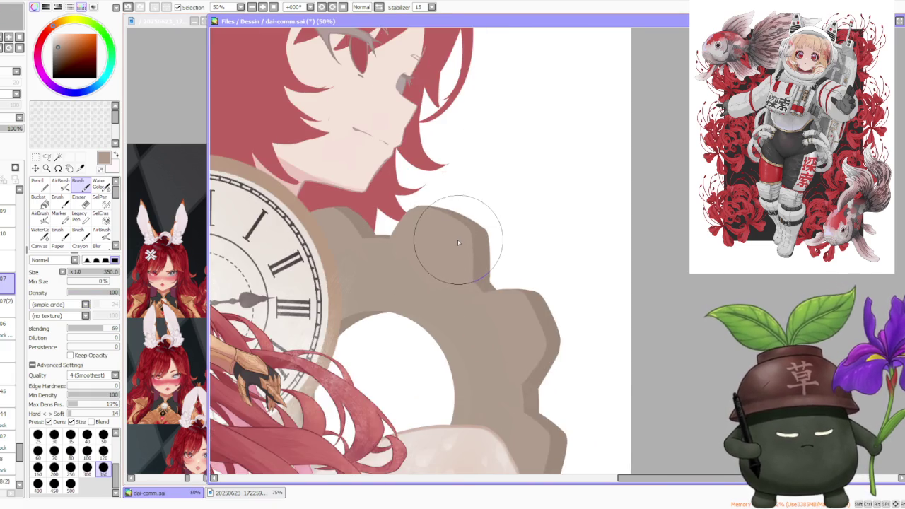
pyautogui.scroll(-2, 458, 240)
pyautogui.scroll(2, 467, 269)
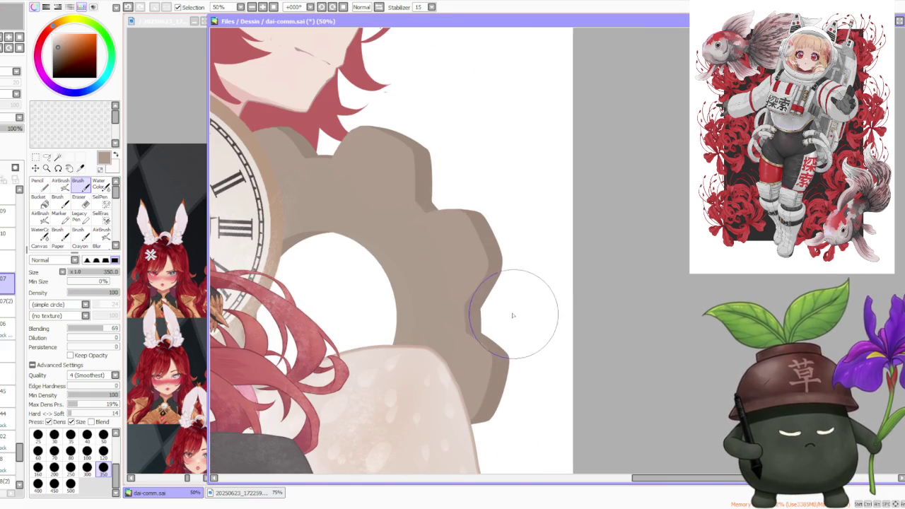
pyautogui.click(103, 451)
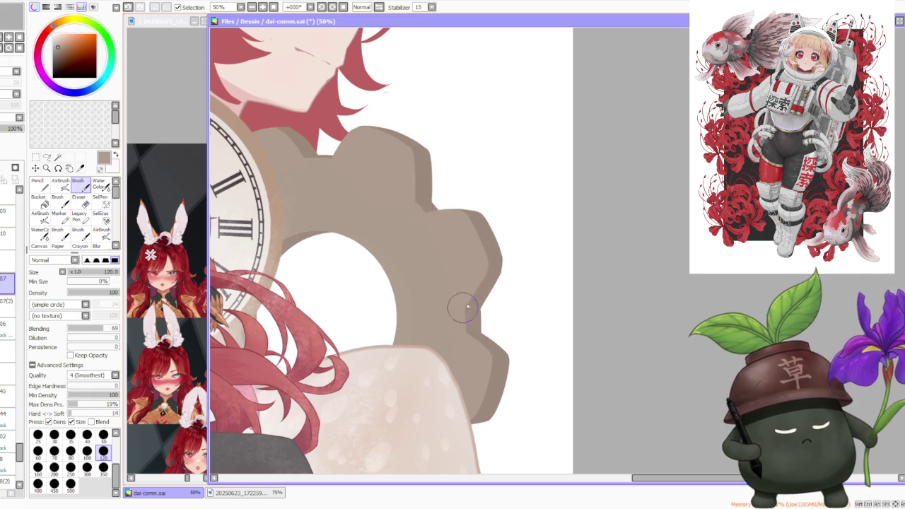
pyautogui.hotkey('ctrl', 'z')
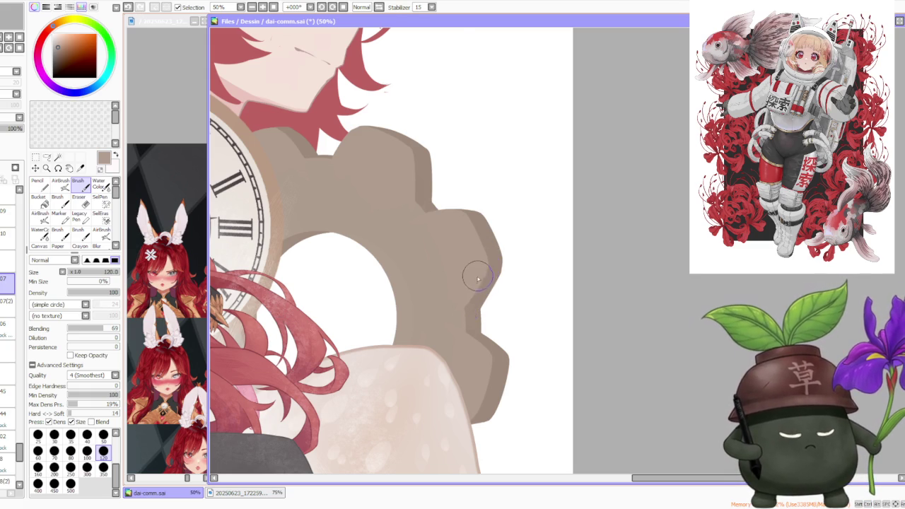
pyautogui.scroll(-3, 465, 275)
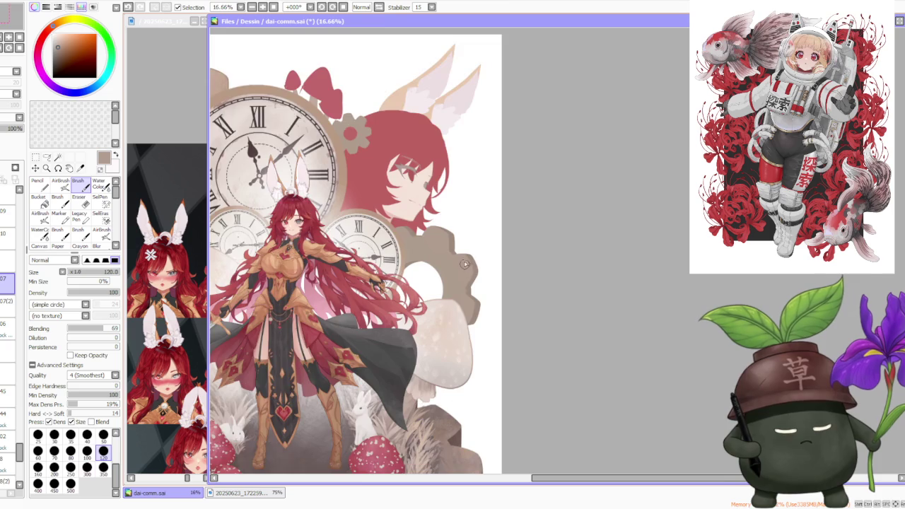
# Try layer 07(2), then return to layer 07.
pyautogui.scroll(-1, 466, 266)
pyautogui.scroll(-2, 469, 231)
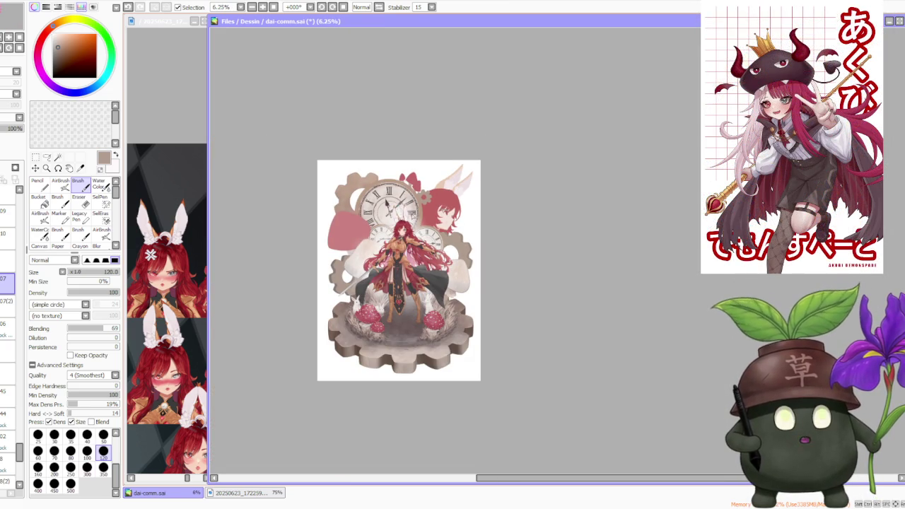
pyautogui.scroll(1, 420, 234)
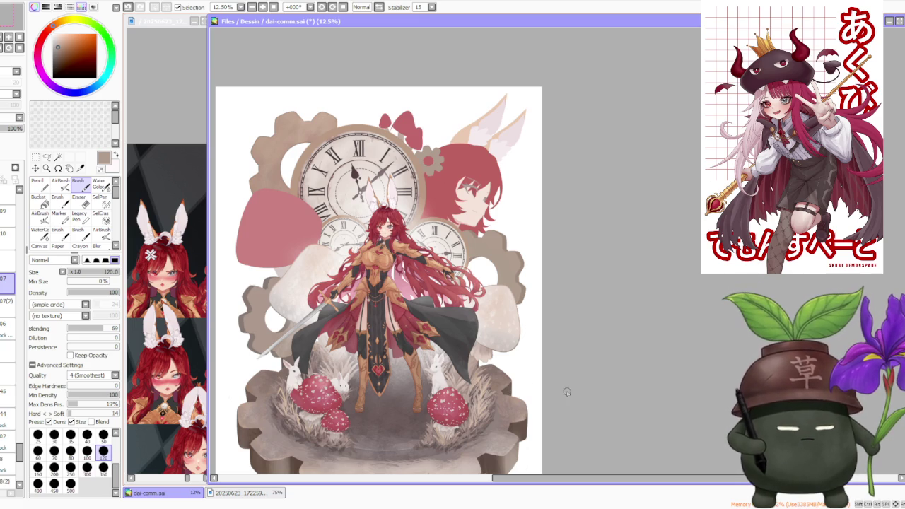
pyautogui.scroll(2, 495, 255)
pyautogui.scroll(2, 497, 256)
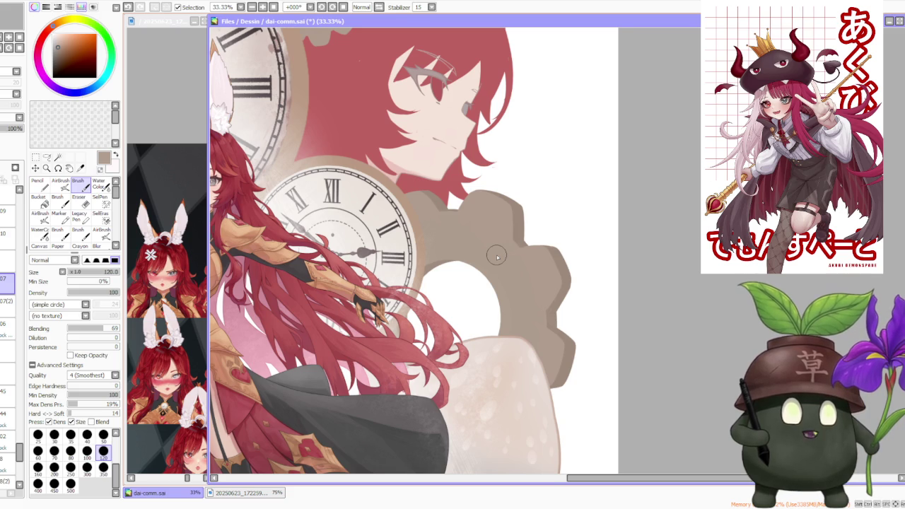
pyautogui.scroll(-1, 496, 256)
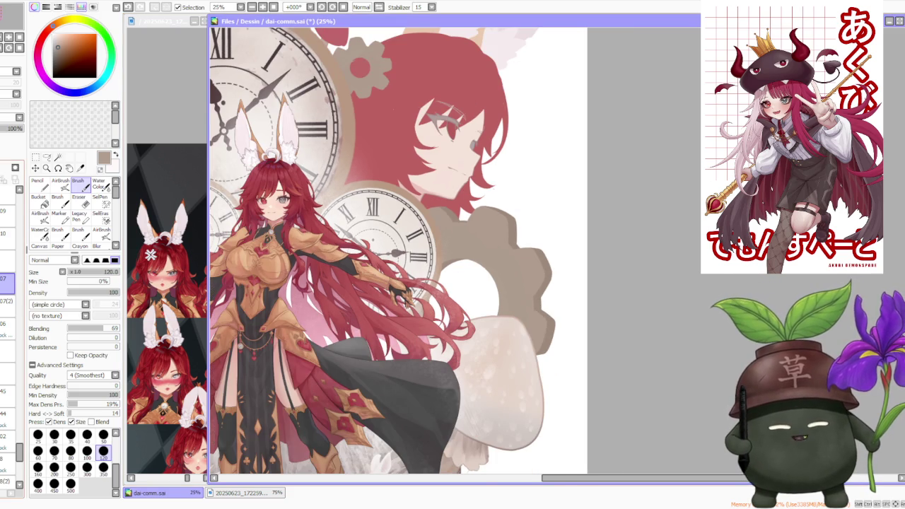
pyautogui.click(7, 302)
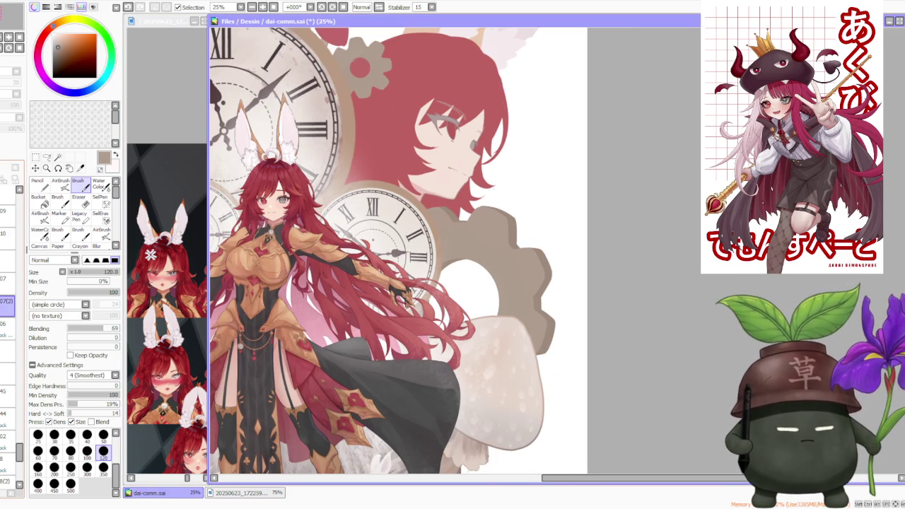
pyautogui.click(7, 279)
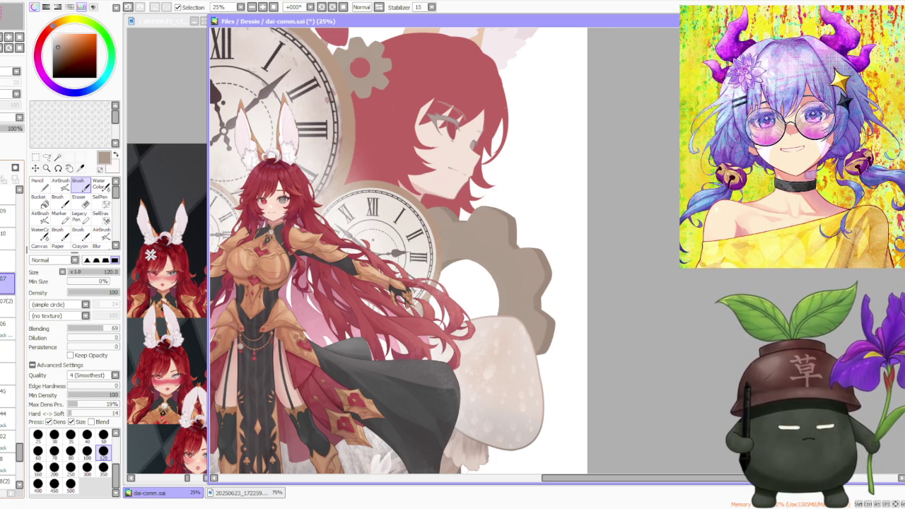
pyautogui.scroll(2, 451, 246)
pyautogui.scroll(1, 459, 226)
pyautogui.scroll(1, 467, 212)
pyautogui.scroll(-1, 470, 210)
pyautogui.scroll(-1, 471, 210)
pyautogui.scroll(-2, 495, 270)
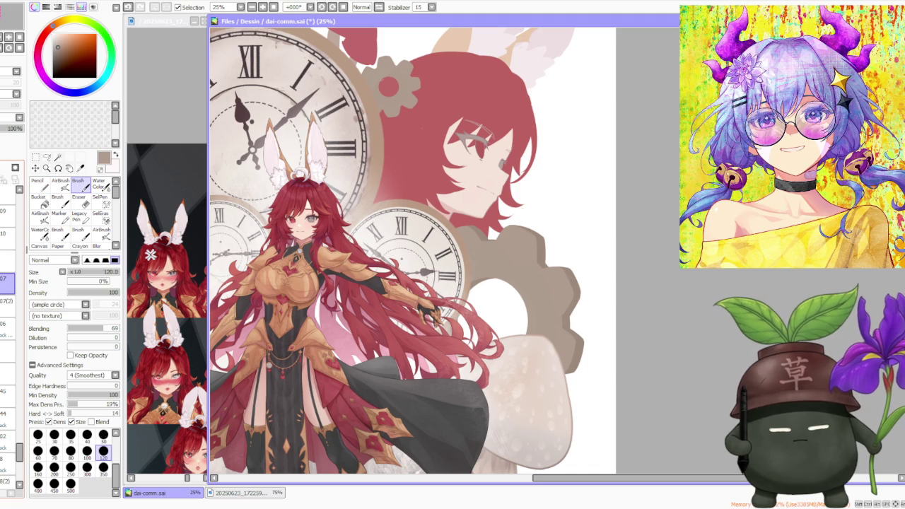
# Select layer 07(2) briefly, then settle on layer 06 as the working layer.
pyautogui.click(8, 301)
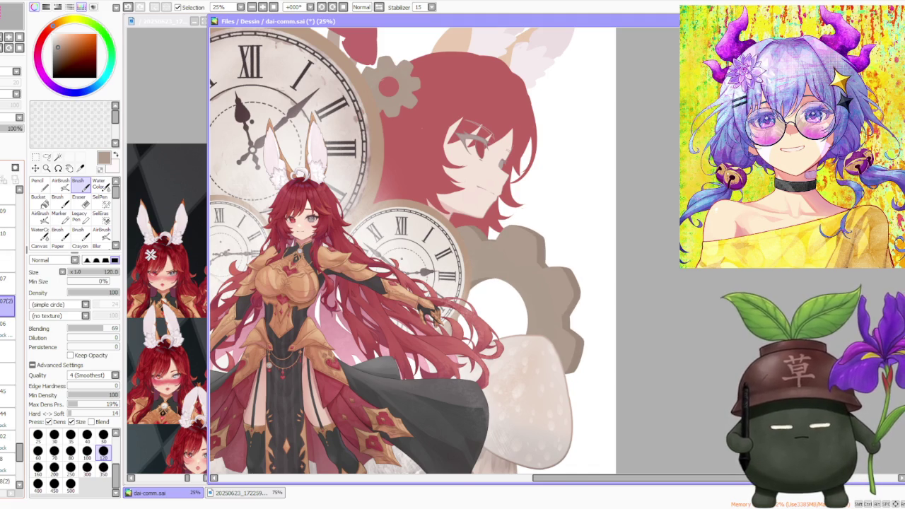
pyautogui.scroll(2, 487, 221)
pyautogui.scroll(2, 495, 225)
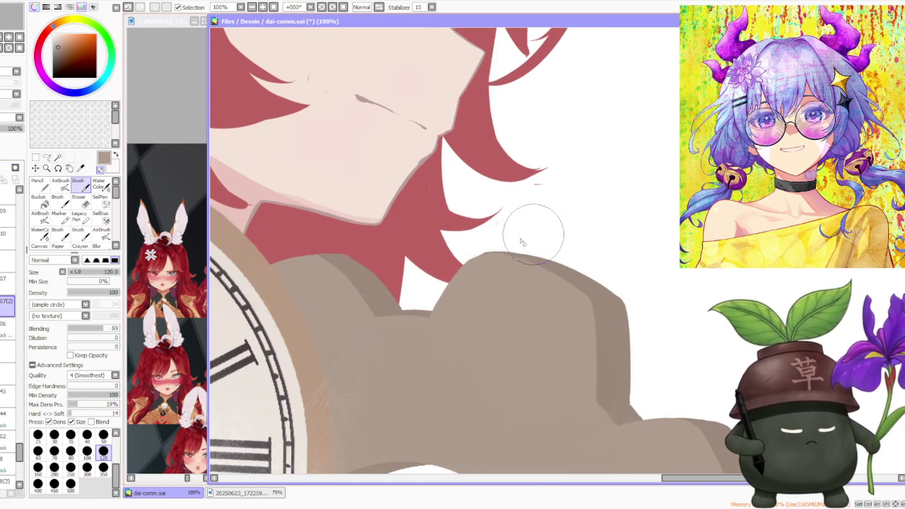
pyautogui.scroll(-3, 616, 151)
pyautogui.scroll(-1, 580, 303)
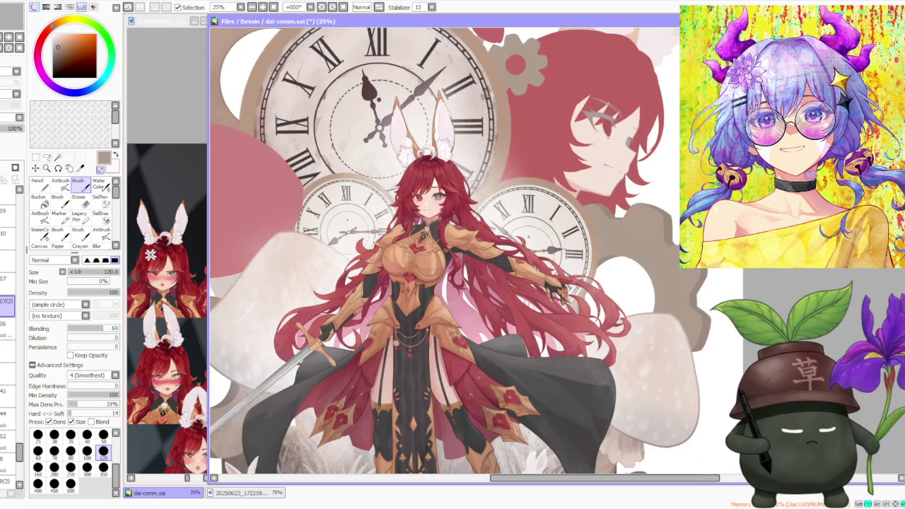
pyautogui.scroll(-1, 579, 302)
pyautogui.scroll(-1, 539, 290)
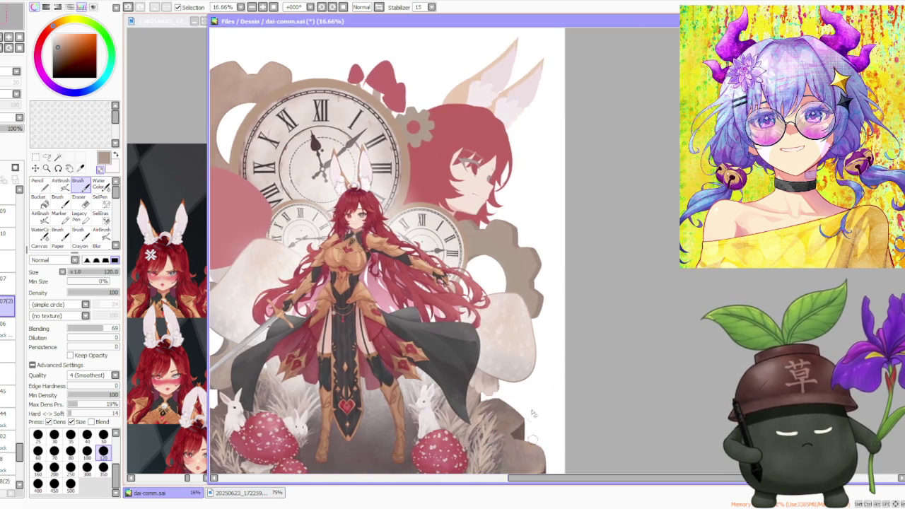
pyautogui.scroll(-1, 539, 290)
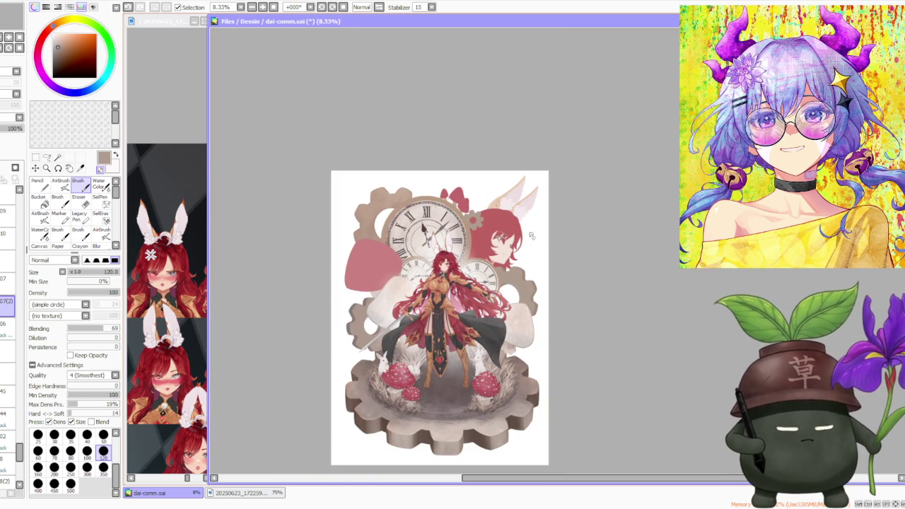
pyautogui.click(7, 323)
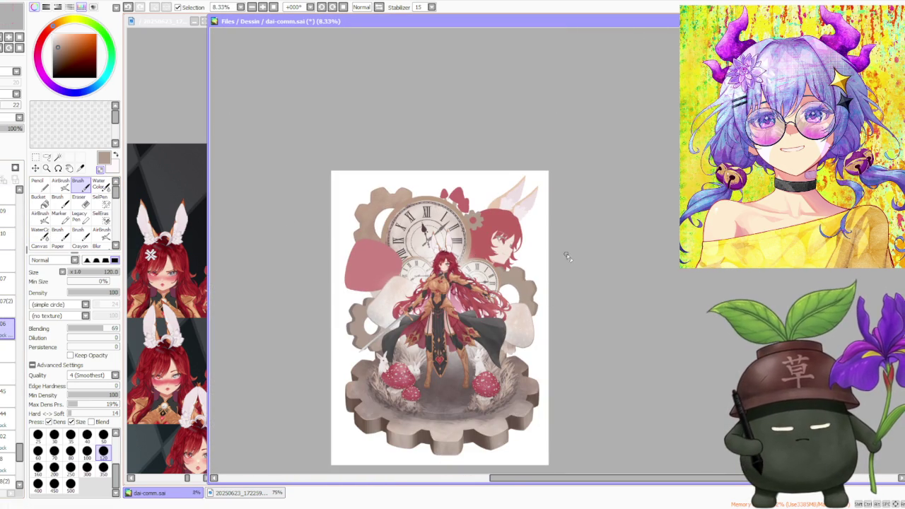
pyautogui.scroll(1, 553, 260)
# Switch to the Dirt 02 AirBrush with the V shortcut and paint on layer 07.
pyautogui.press('v')
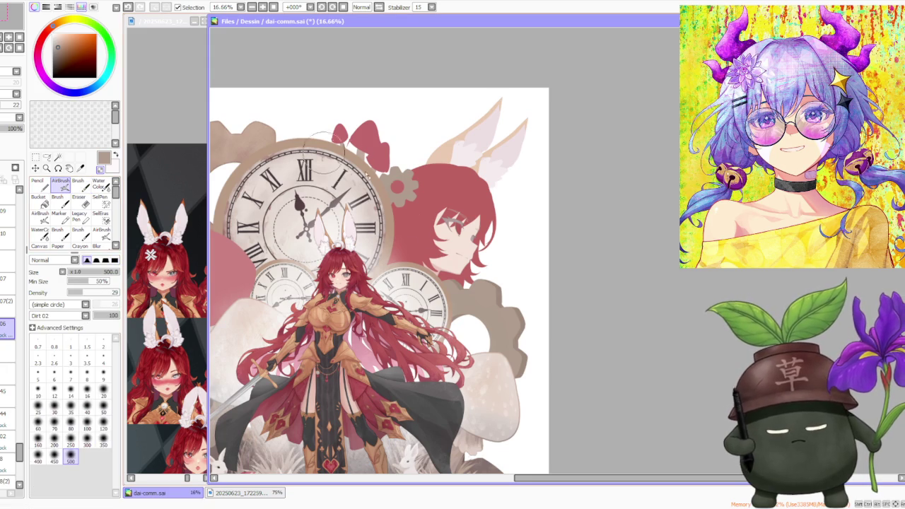
pyautogui.scroll(-1, 486, 296)
pyautogui.scroll(-1, 486, 296)
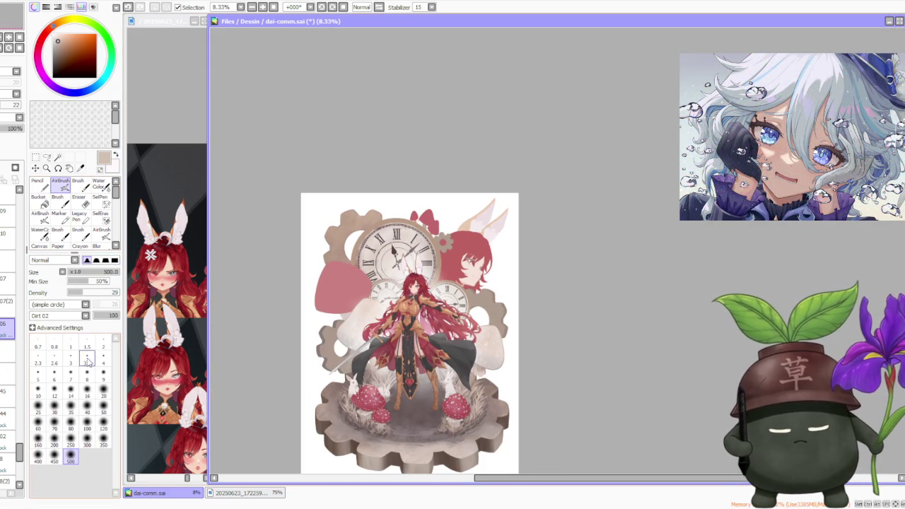
pyautogui.scroll(2, 474, 249)
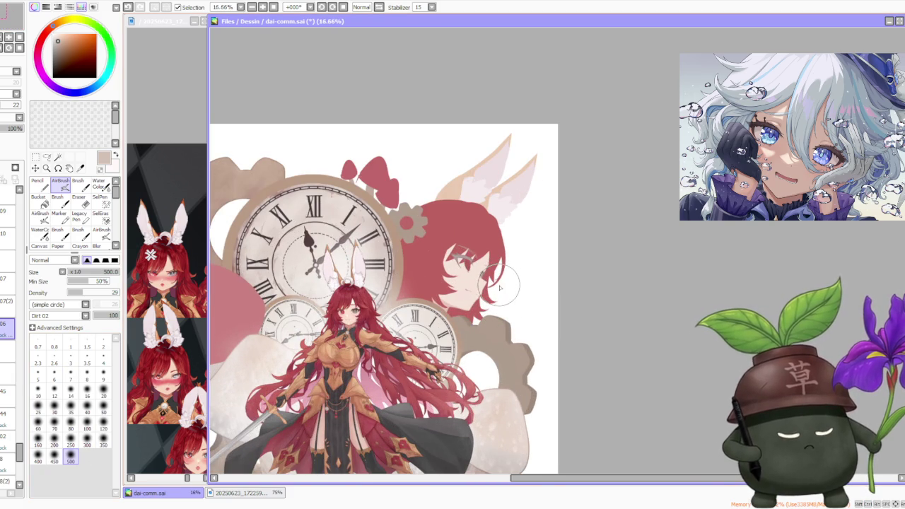
pyautogui.click(7, 280)
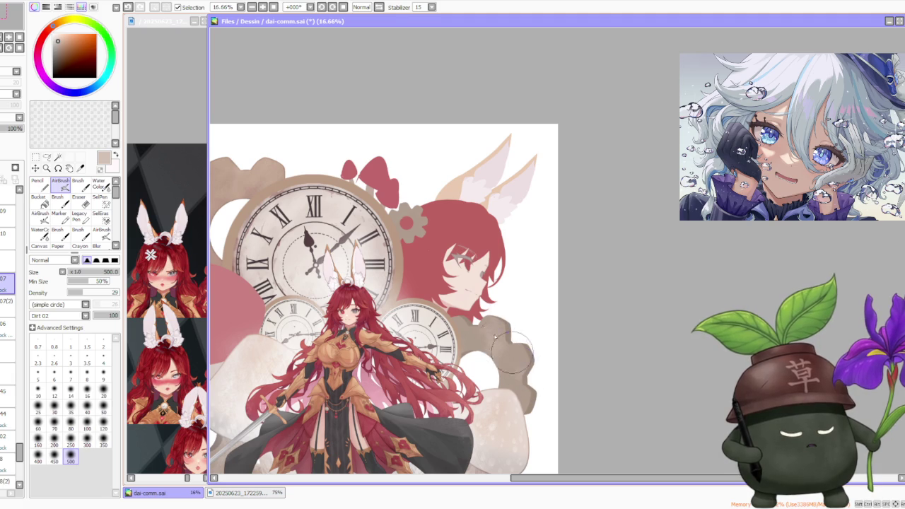
pyautogui.scroll(1, 516, 403)
pyautogui.scroll(1, 541, 378)
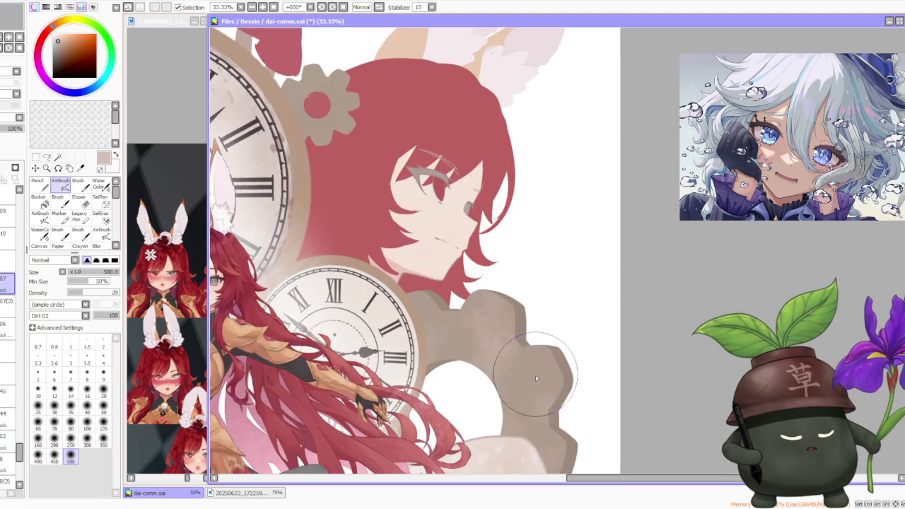
pyautogui.scroll(-2, 547, 403)
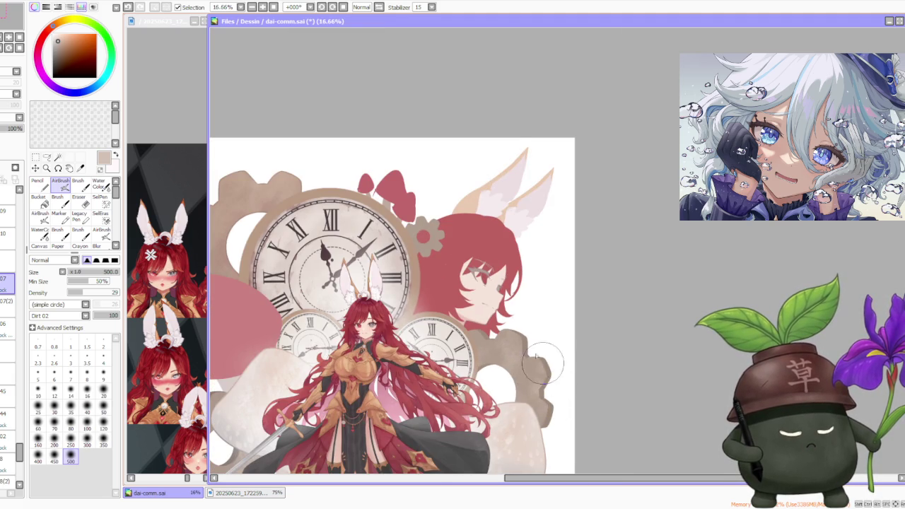
pyautogui.scroll(1, 541, 347)
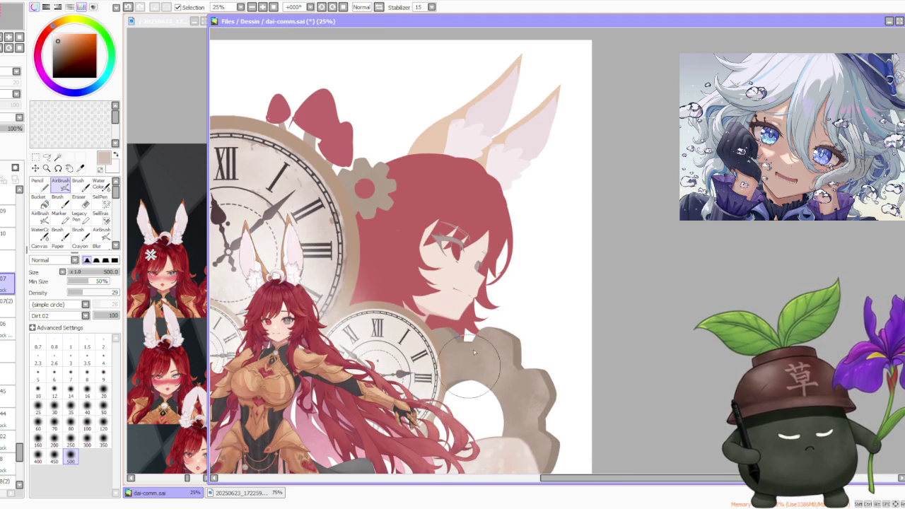
pyautogui.scroll(-1, 527, 321)
# Sample the gear's grey-brown and texture the inner gap and lower area of the right gear.
pyautogui.keyDown('alt'); pyautogui.click(527, 354); pyautogui.keyUp('alt')
pyautogui.moveTo(520, 343); pyautogui.dragTo(506, 417)
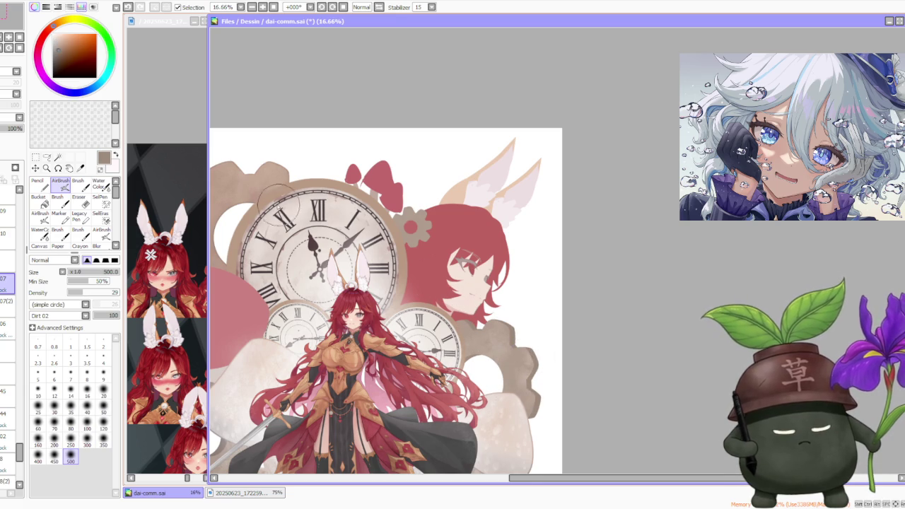
pyautogui.scroll(1, 283, 209)
pyautogui.moveTo(566, 424); pyautogui.dragTo(612, 438)
pyautogui.scroll(-1, 612, 437)
pyautogui.scroll(-1, 612, 436)
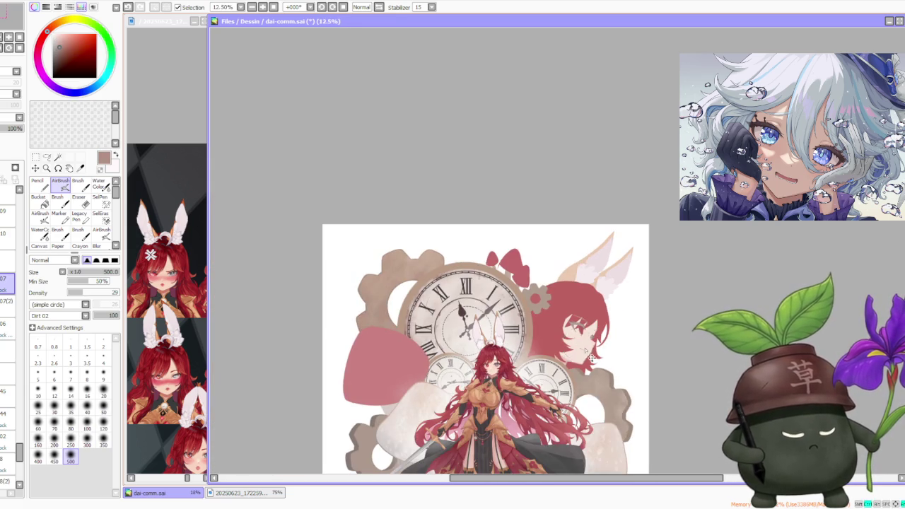
pyautogui.scroll(-1, 615, 414)
pyautogui.scroll(2, 644, 403)
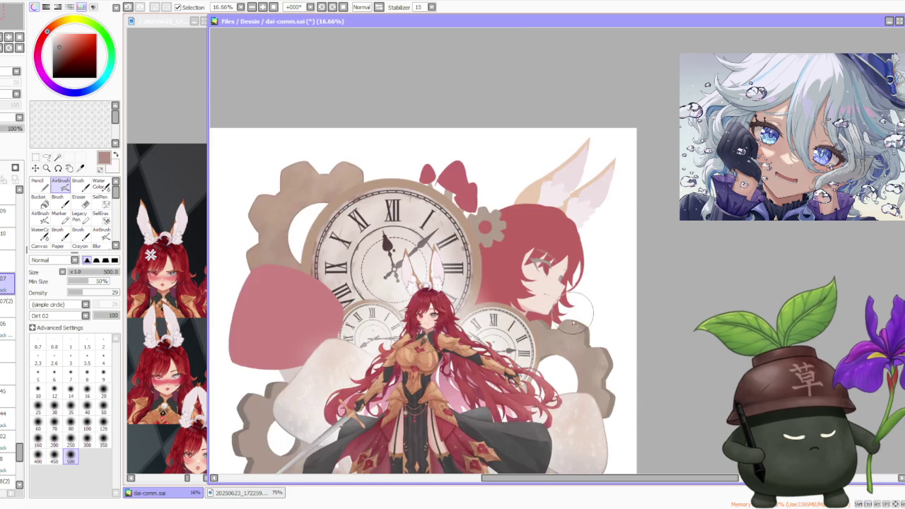
pyautogui.scroll(1, 587, 325)
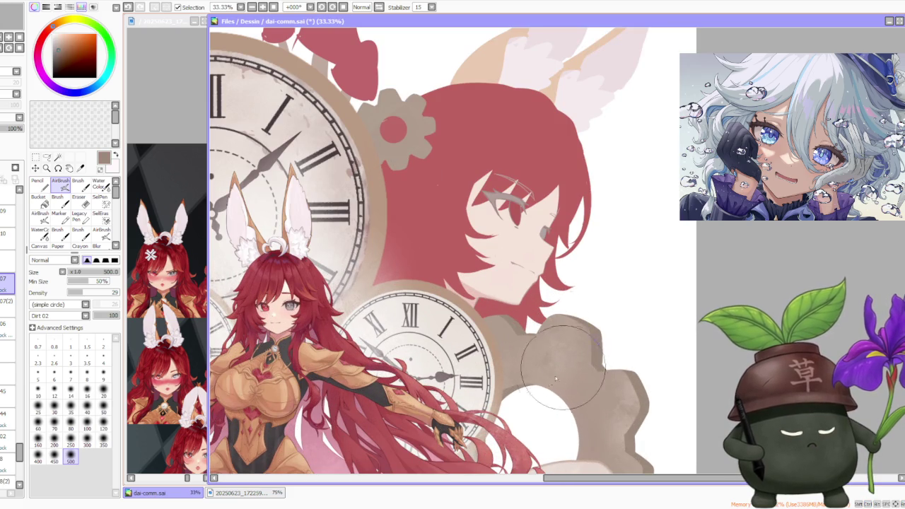
pyautogui.scroll(-2, 548, 319)
pyautogui.scroll(-1, 546, 305)
pyautogui.scroll(-1, 523, 396)
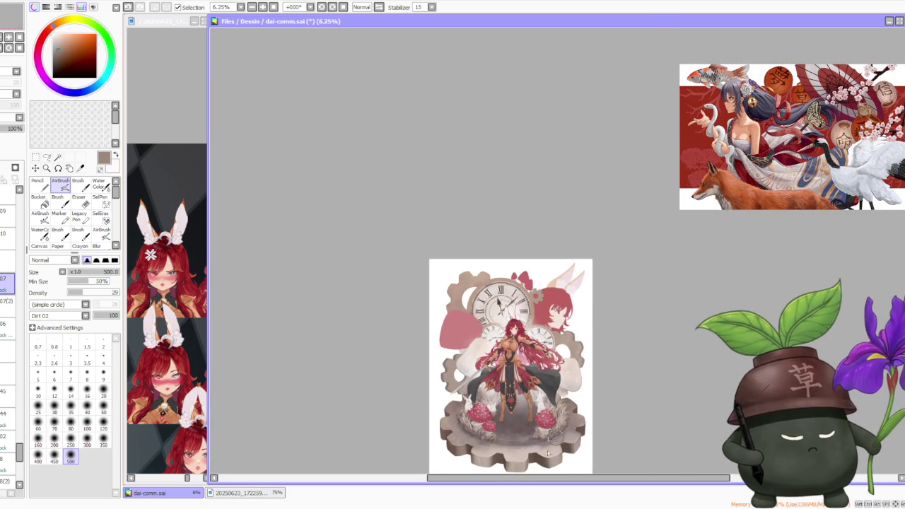
pyautogui.scroll(1, 583, 280)
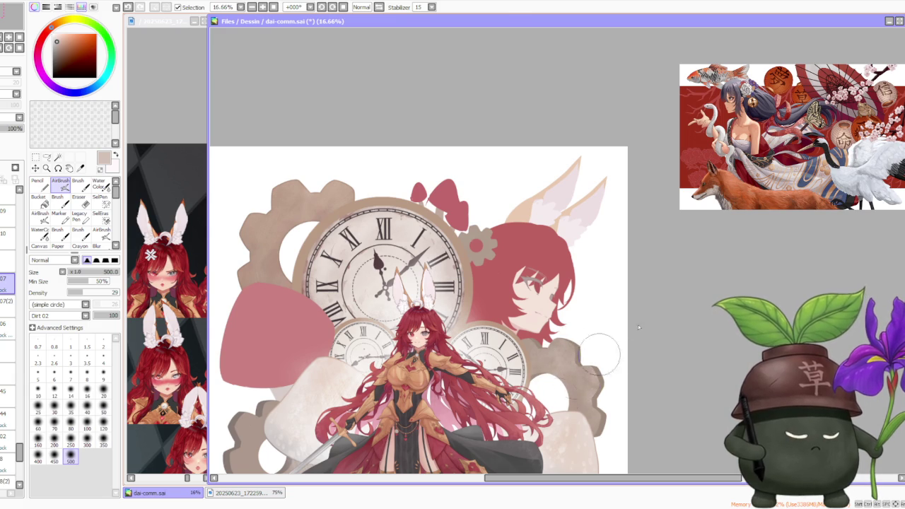
pyautogui.scroll(-1, 615, 343)
pyautogui.scroll(-1, 595, 367)
pyautogui.scroll(-1, 608, 368)
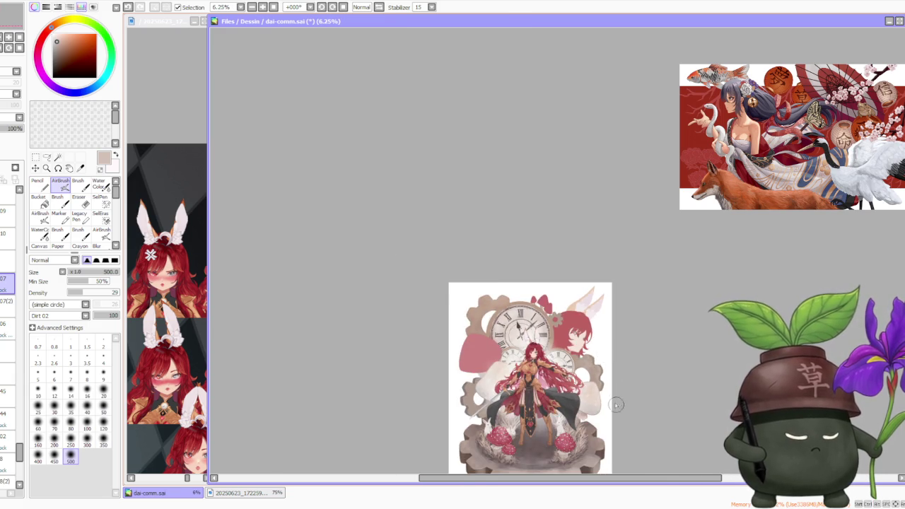
pyautogui.scroll(3, 612, 396)
pyautogui.scroll(1, 536, 311)
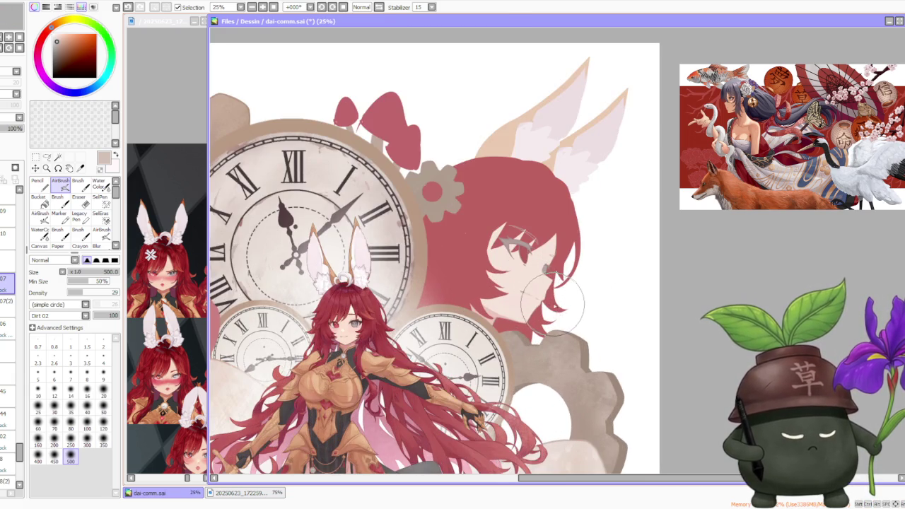
pyautogui.scroll(-2, 545, 318)
pyautogui.scroll(3, 554, 329)
# Resample the gear's brownish grey and light beige tones for further dirt shading.
pyautogui.rightClick(537, 325)
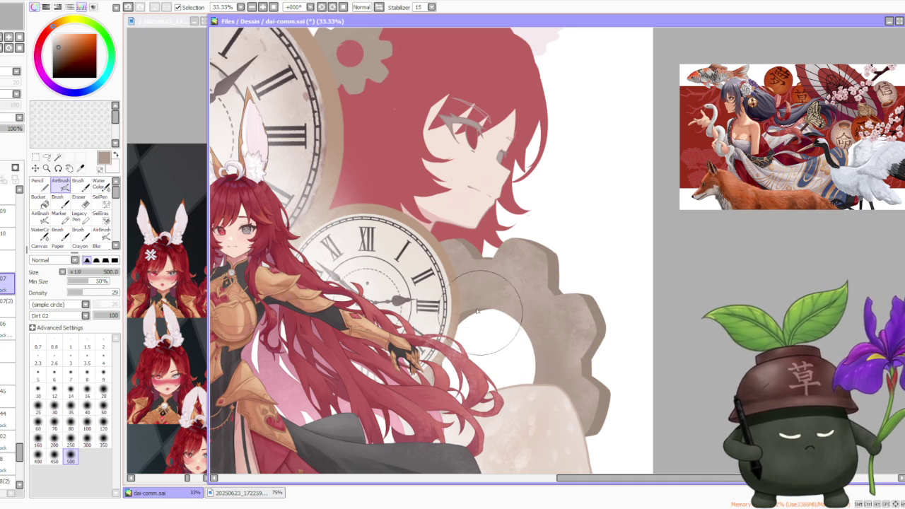
pyautogui.scroll(-2, 587, 332)
pyautogui.scroll(2, 587, 333)
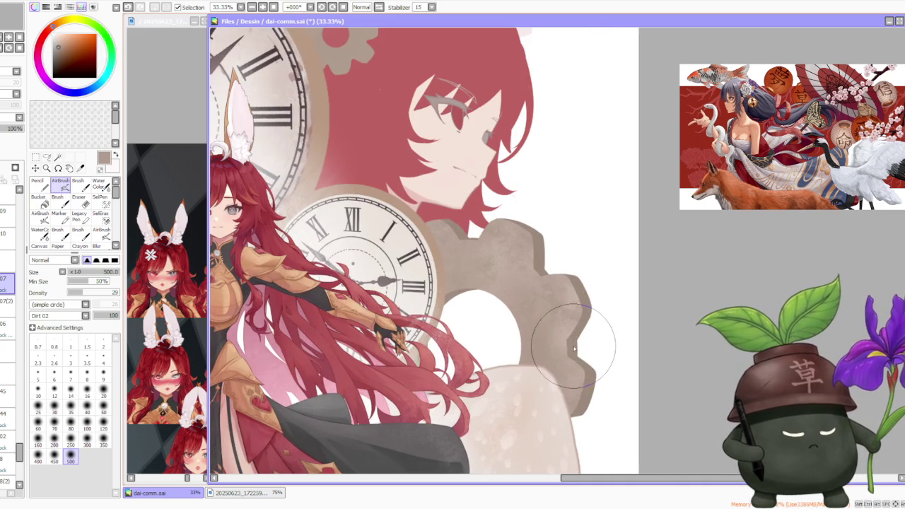
pyautogui.scroll(-3, 576, 303)
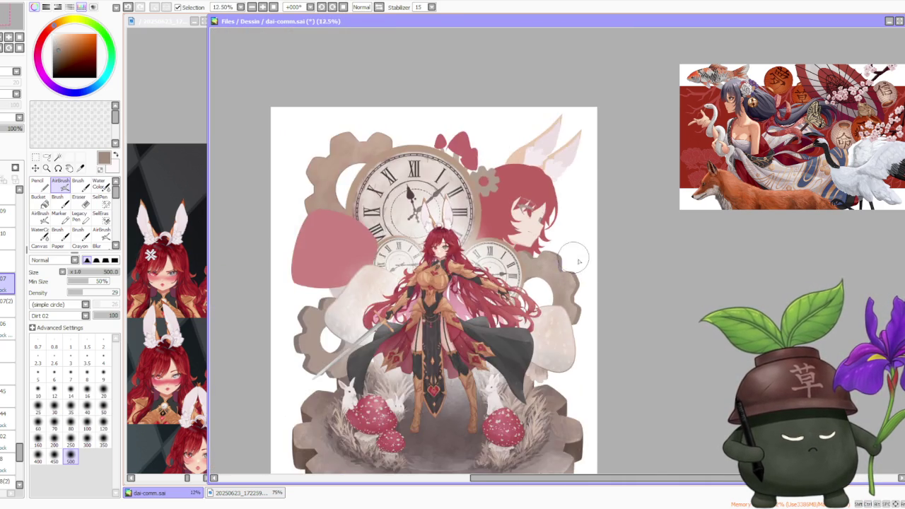
pyautogui.scroll(-1, 598, 301)
pyautogui.scroll(1, 597, 307)
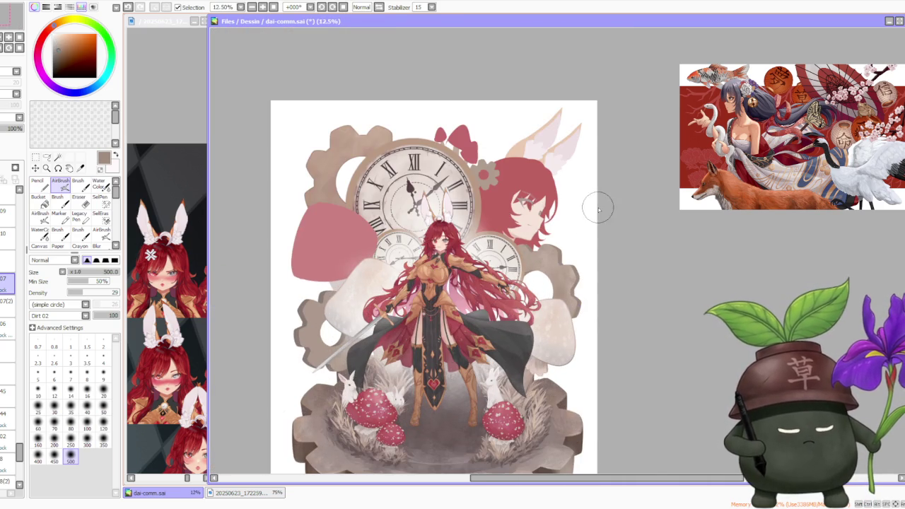
pyautogui.scroll(-1, 592, 226)
pyautogui.scroll(1, 598, 208)
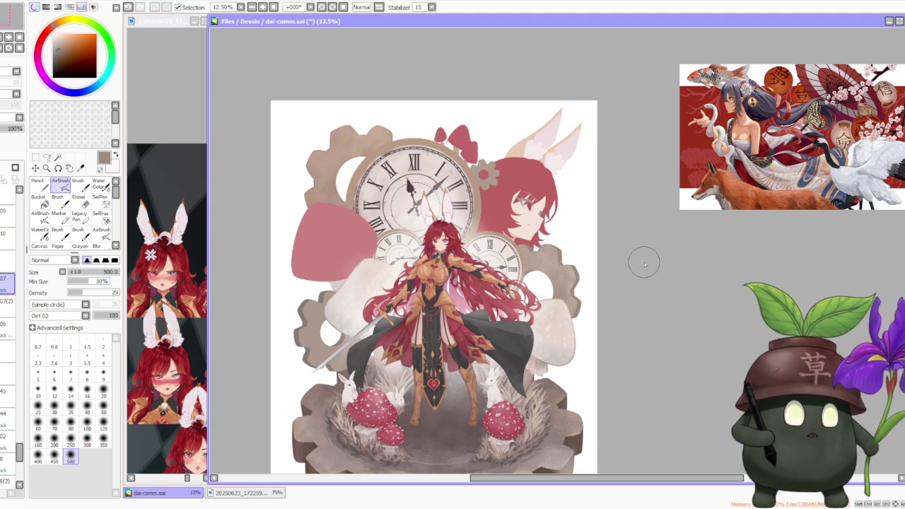
pyautogui.scroll(-1, 632, 248)
pyautogui.scroll(2, 631, 247)
pyautogui.scroll(1, 629, 248)
pyautogui.scroll(1, 622, 249)
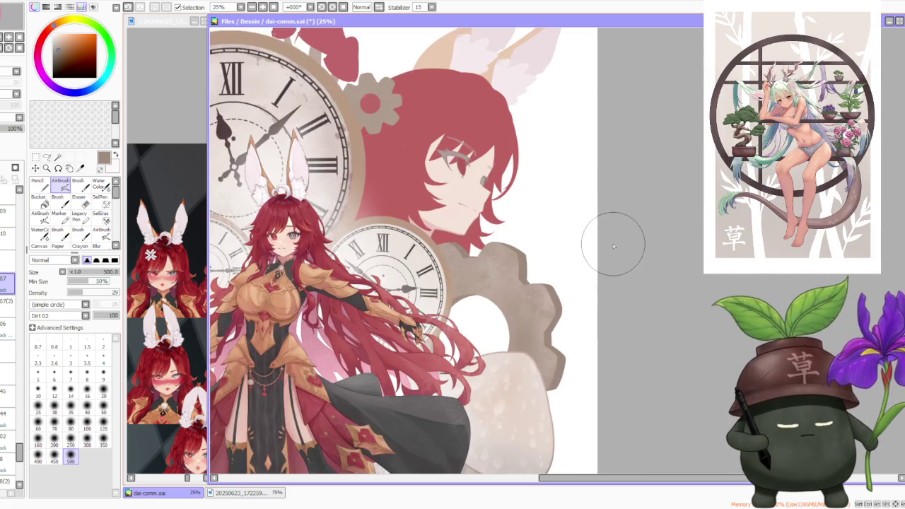
pyautogui.scroll(1, 615, 243)
pyautogui.keyDown('alt'); pyautogui.click(530, 331); pyautogui.keyUp('alt')
pyautogui.scroll(-2, 530, 331)
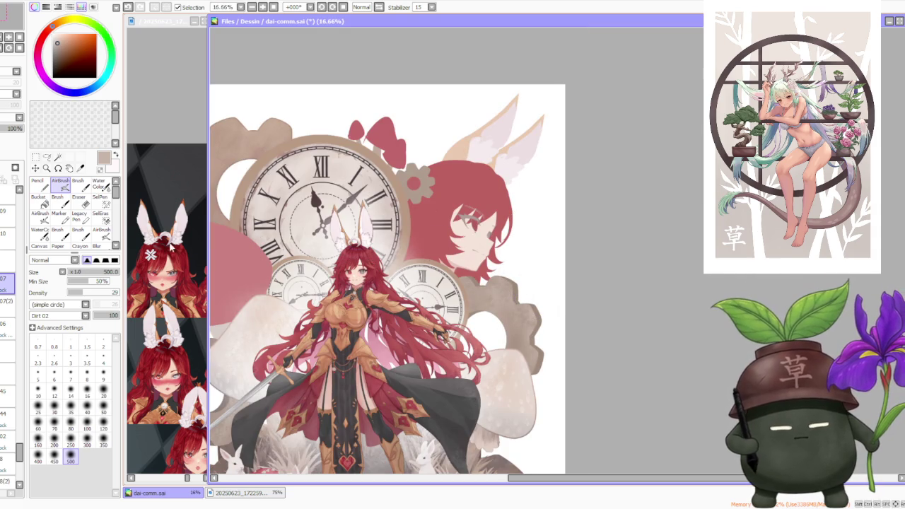
pyautogui.scroll(-1, 596, 240)
pyautogui.scroll(1, 613, 286)
pyautogui.scroll(-1, 575, 287)
pyautogui.scroll(1, 538, 298)
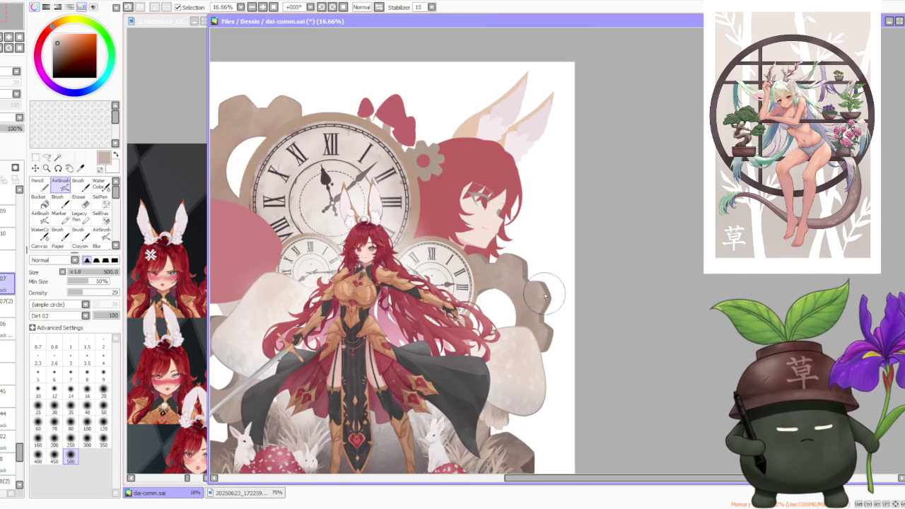
pyautogui.scroll(1, 535, 293)
pyautogui.scroll(1, 533, 288)
pyautogui.scroll(-1, 532, 288)
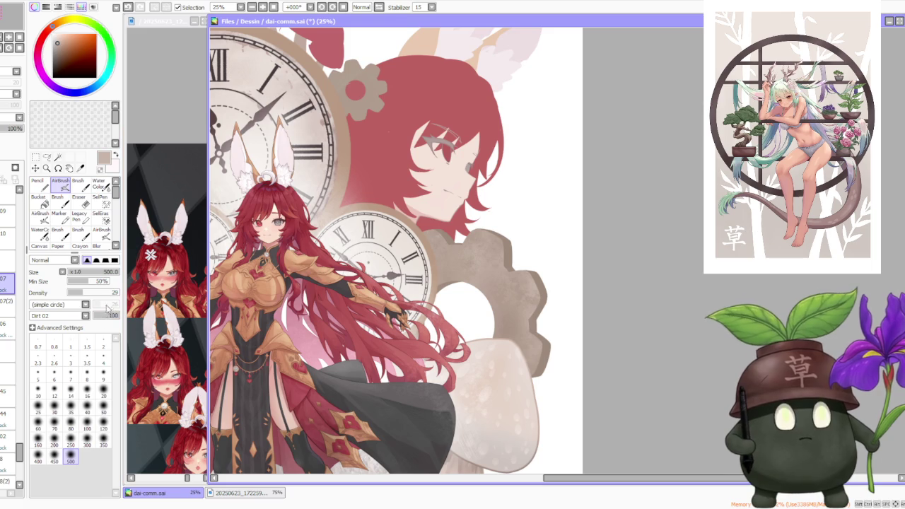
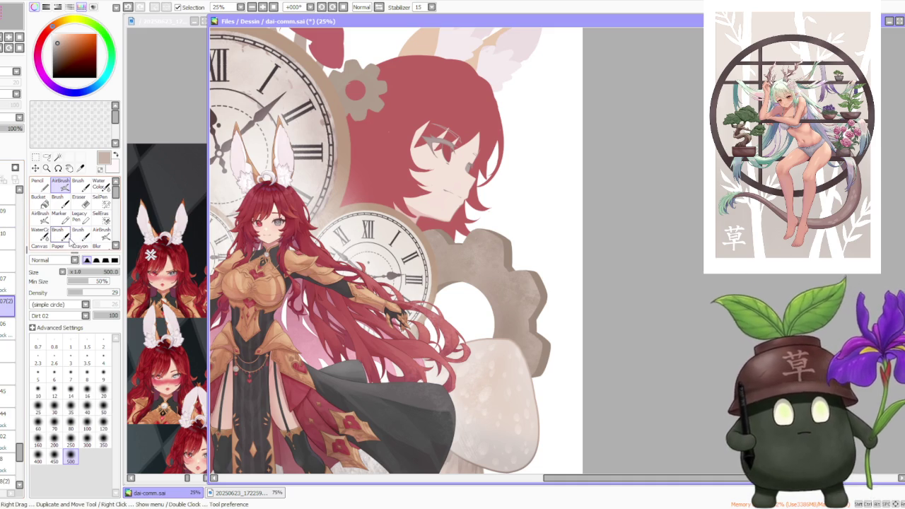
# Compare the gear on layers 07 and 07(2), zooming in and out to inspect it.
pyautogui.keyDown('ctrl'); pyautogui.keyDown('shift'); pyautogui.click(454, 225); pyautogui.keyUp('shift'); pyautogui.keyUp('ctrl')
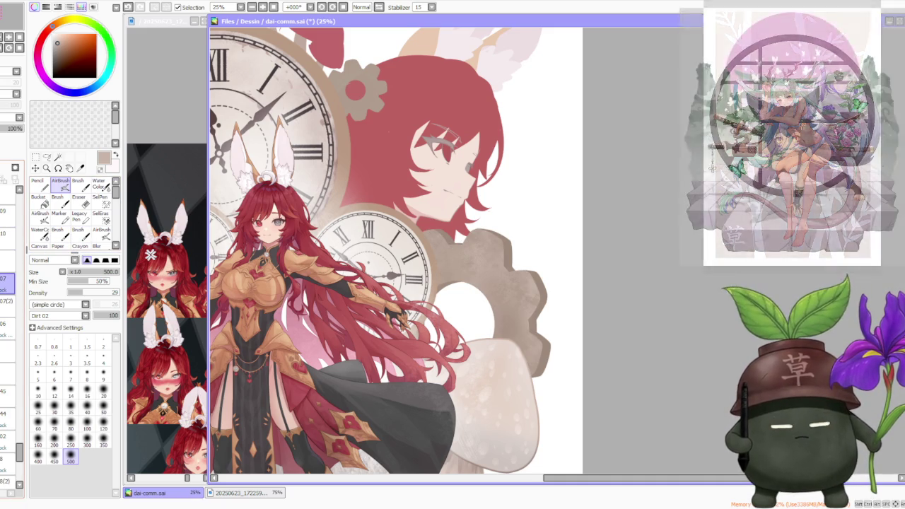
pyautogui.keyDown('ctrl'); pyautogui.keyDown('shift'); pyautogui.click(454, 225); pyautogui.keyUp('shift'); pyautogui.keyUp('ctrl')
pyautogui.scroll(-1, 574, 188)
pyautogui.scroll(-1, 566, 191)
pyautogui.scroll(2, 548, 191)
pyautogui.scroll(-2, 548, 191)
pyautogui.scroll(1, 558, 206)
pyautogui.scroll(1, 561, 210)
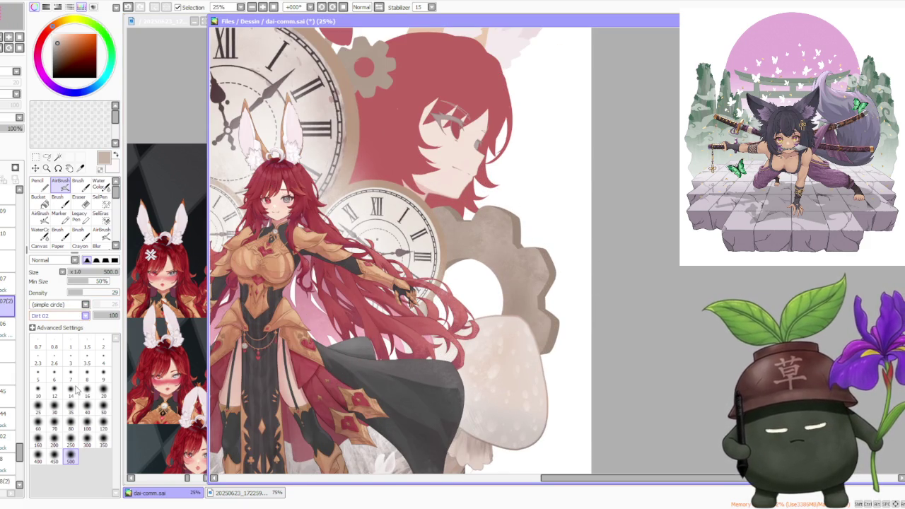
pyautogui.scroll(1, 84, 312)
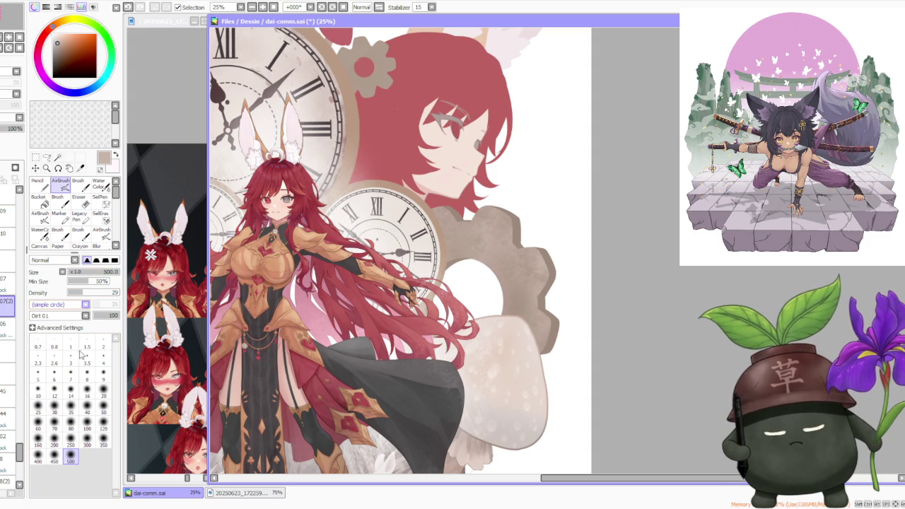
pyautogui.scroll(-2, 80, 364)
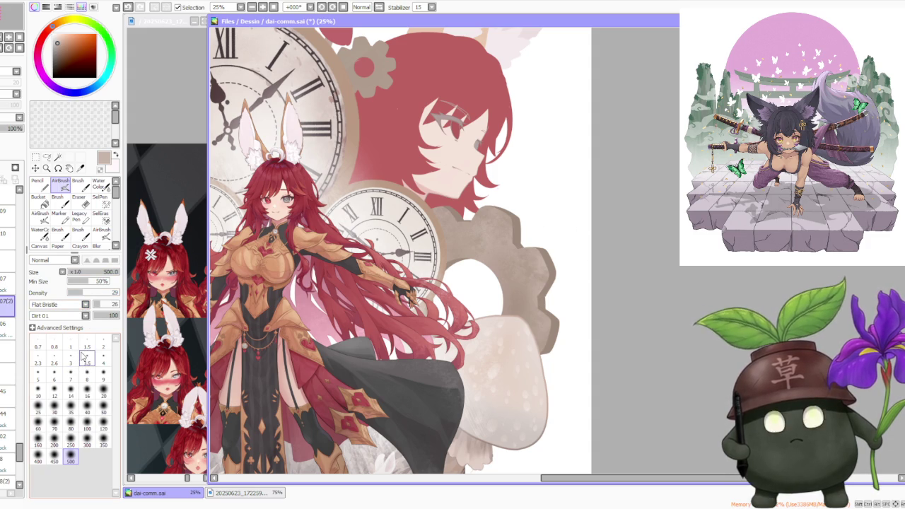
pyautogui.scroll(1, 488, 219)
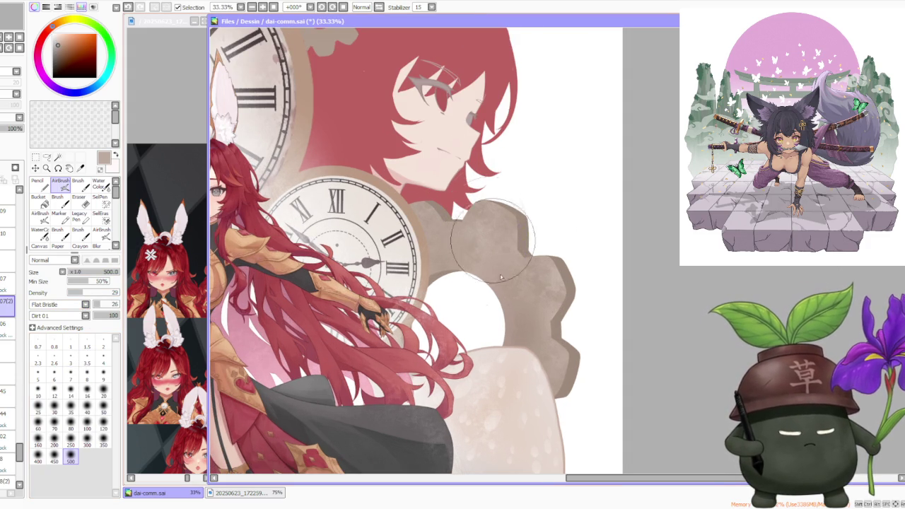
# Add bristle texture to the gear's top-right edge, then shade its inner edge darker brown at size 350.
pyautogui.moveTo(495, 233); pyautogui.dragTo(527, 191)
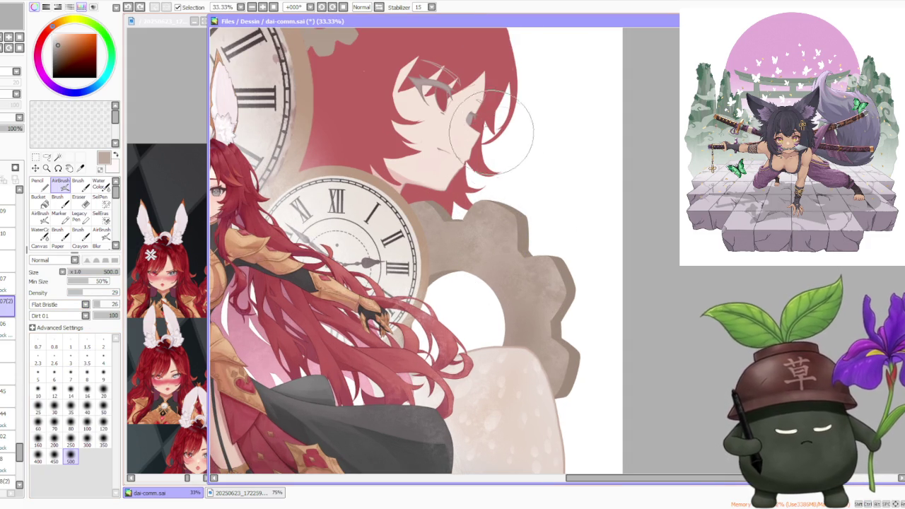
pyautogui.press('Up')
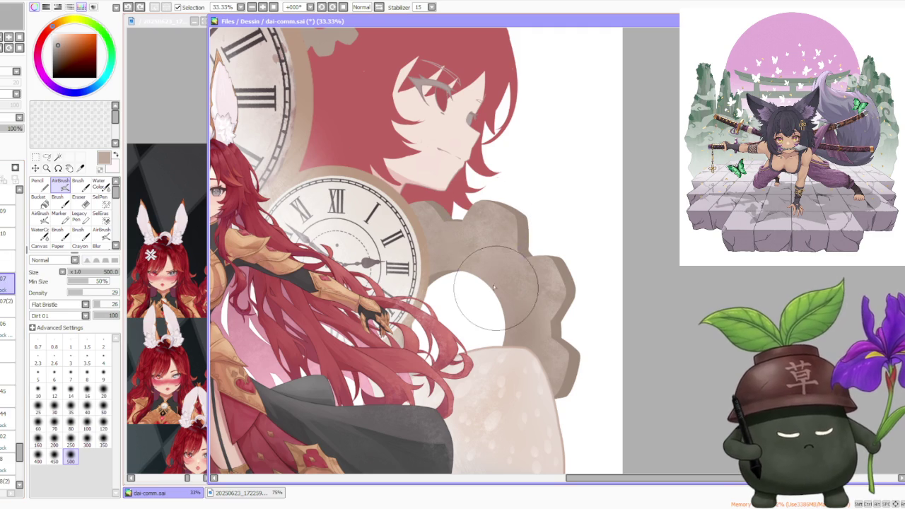
pyautogui.click(104, 440)
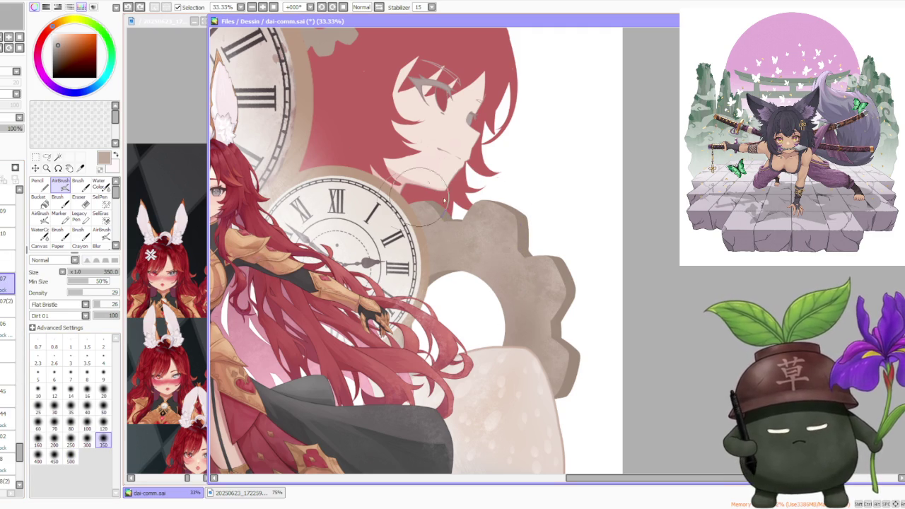
pyautogui.keyDown('alt'); pyautogui.click(523, 235); pyautogui.keyUp('alt')
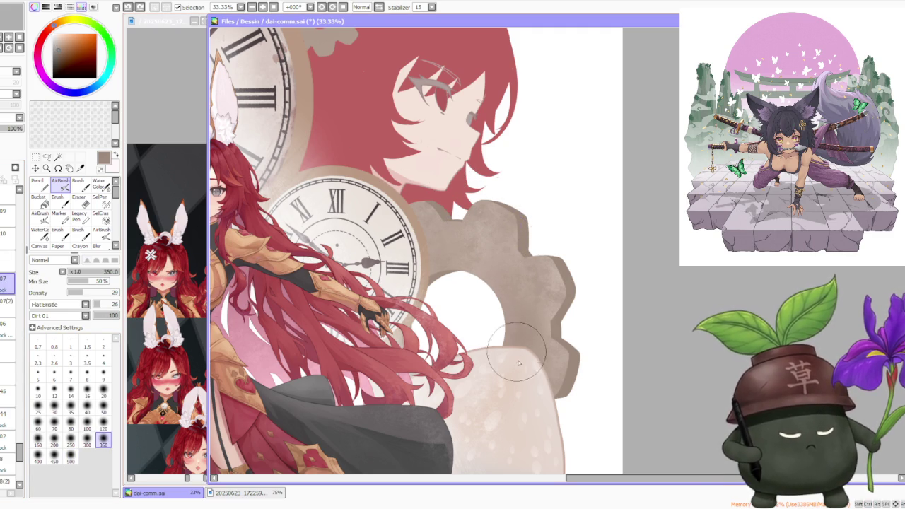
pyautogui.moveTo(526, 234)
pyautogui.mouseDown()
pyautogui.moveTo(513, 290)
pyautogui.moveTo(524, 368)
pyautogui.mouseUp()
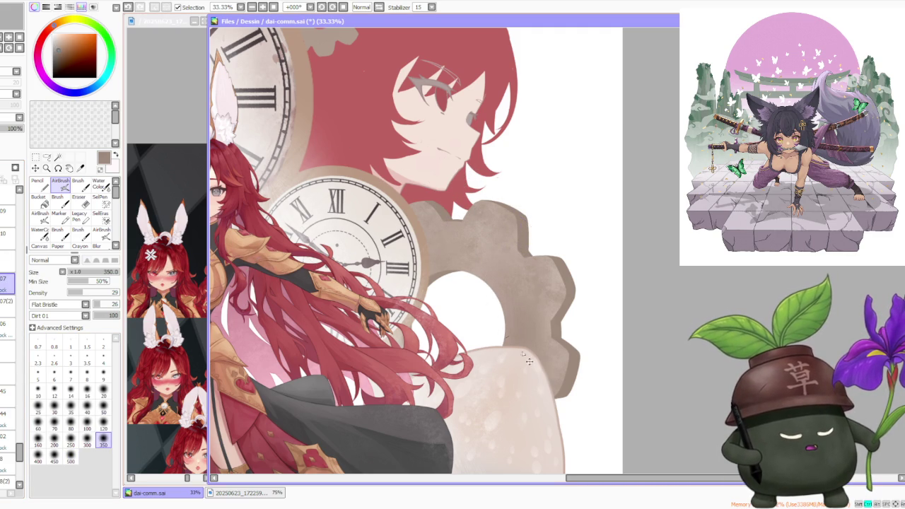
pyautogui.moveTo(520, 281); pyautogui.dragTo(520, 333)
pyautogui.moveTo(519, 289); pyautogui.dragTo(570, 388)
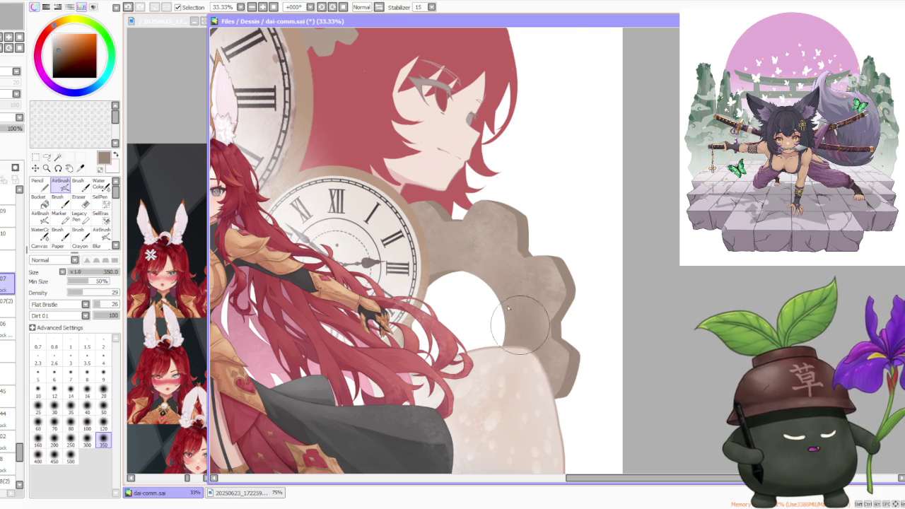
# Cover the white gap between the hair and the gear's top with the gear's beige.
pyautogui.scroll(-1, 507, 326)
pyautogui.scroll(2, 406, 231)
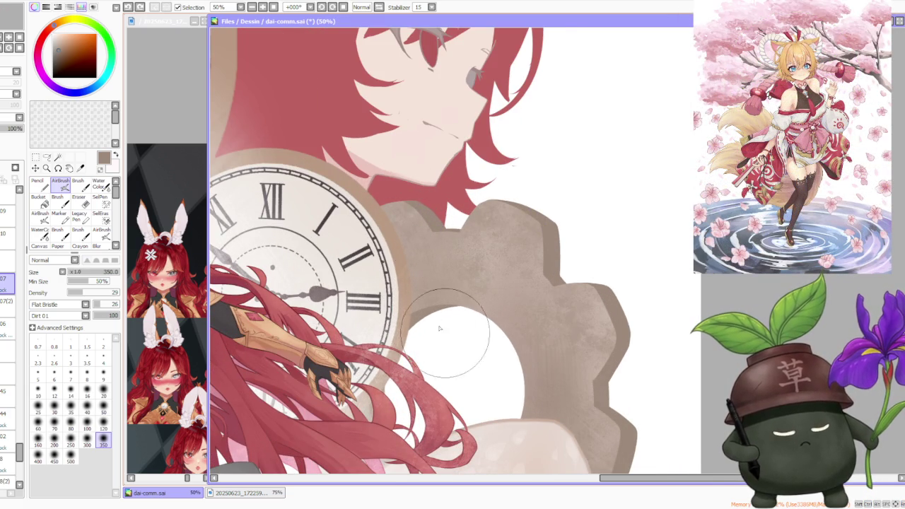
pyautogui.moveTo(453, 212); pyautogui.dragTo(428, 217)
pyautogui.keyDown('alt'); pyautogui.click(428, 217); pyautogui.keyUp('alt')
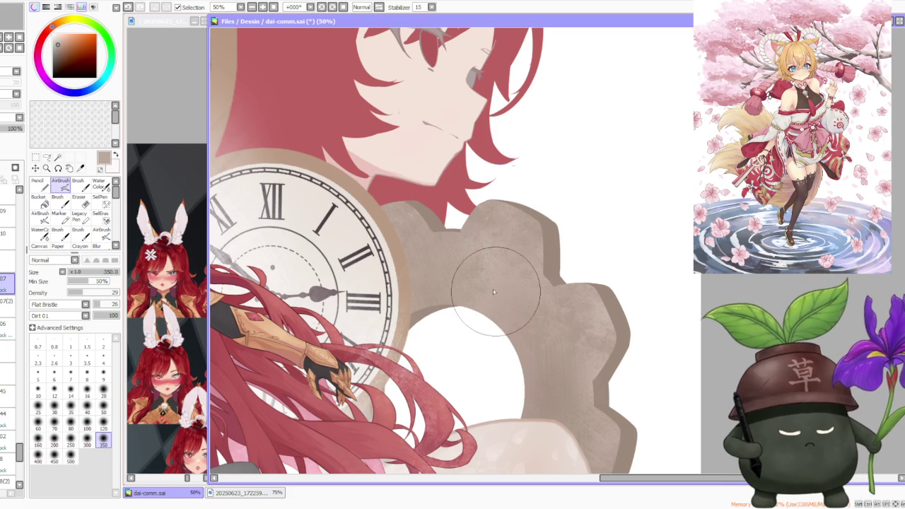
pyautogui.moveTo(508, 282); pyautogui.dragTo(402, 252)
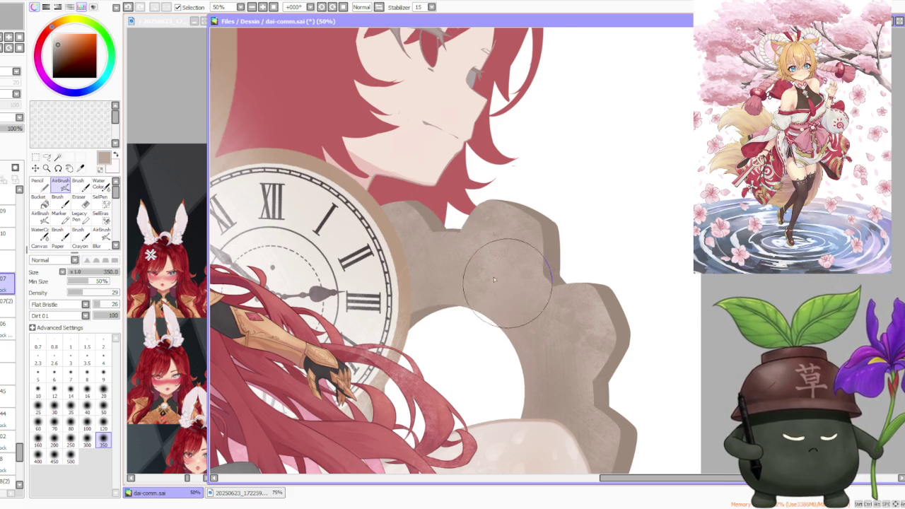
pyautogui.scroll(-3, 476, 196)
pyautogui.scroll(3, 495, 222)
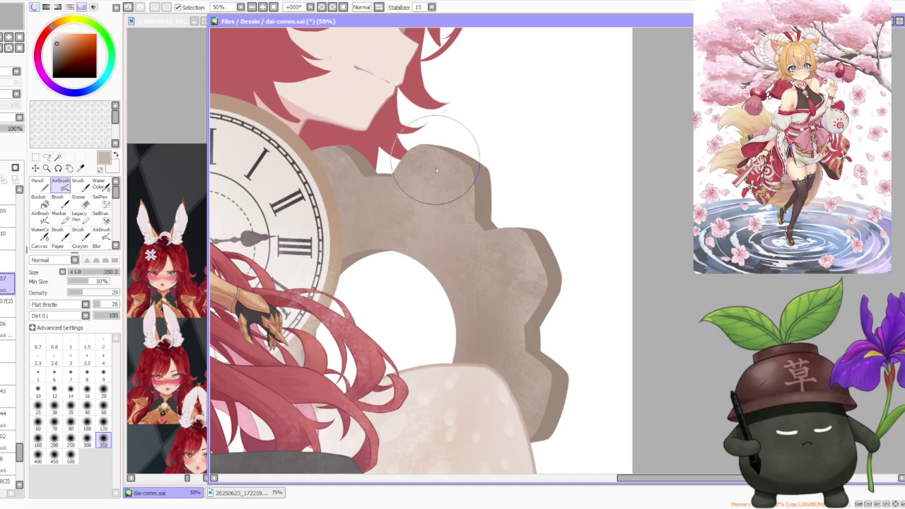
# Shrink the brush to size 250 and inspect the gear's upper edge.
pyautogui.press('[')
pyautogui.press('[')
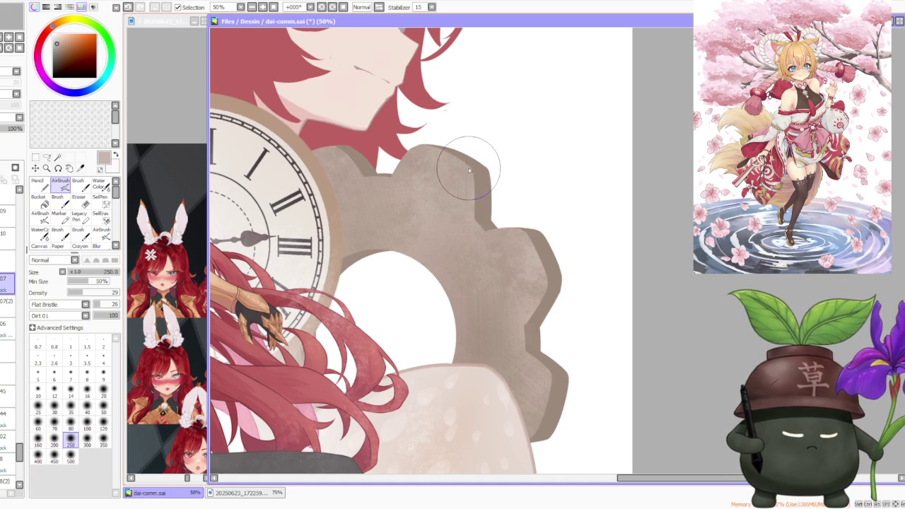
pyautogui.moveTo(468, 171); pyautogui.dragTo(507, 262)
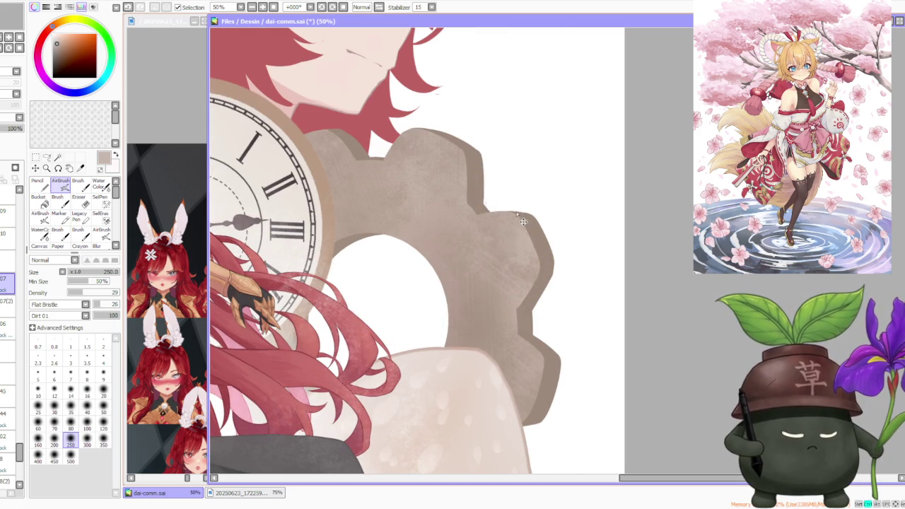
pyautogui.scroll(-2, 546, 244)
pyautogui.scroll(2, 546, 244)
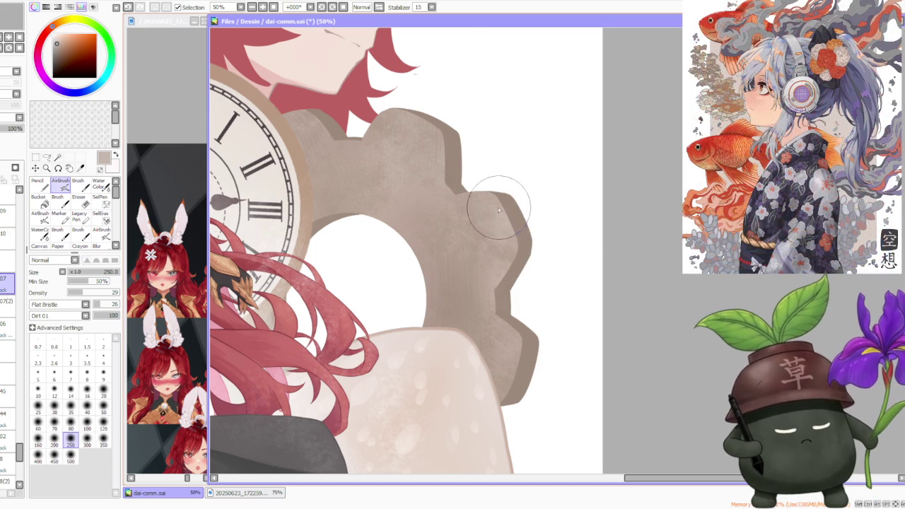
pyautogui.scroll(-2, 498, 208)
pyautogui.scroll(1, 499, 206)
pyautogui.scroll(2, 499, 206)
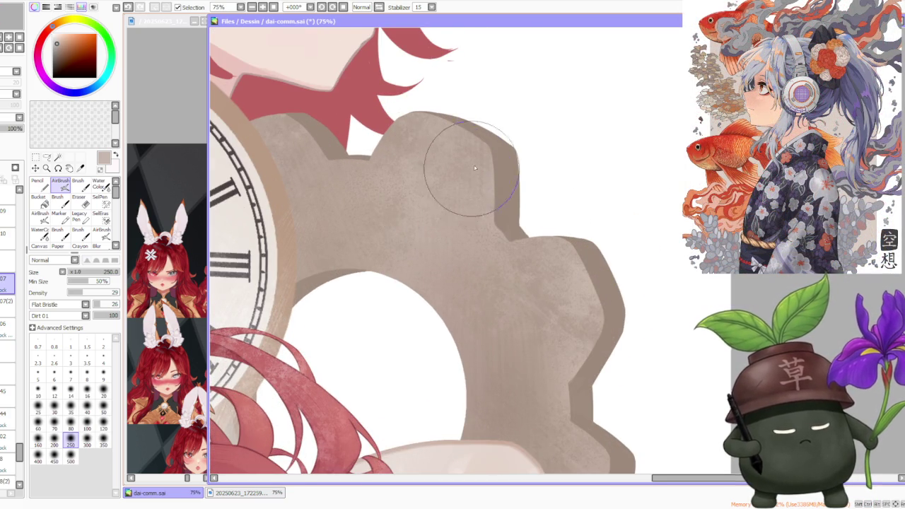
pyautogui.scroll(-2, 478, 164)
pyautogui.scroll(1, 498, 202)
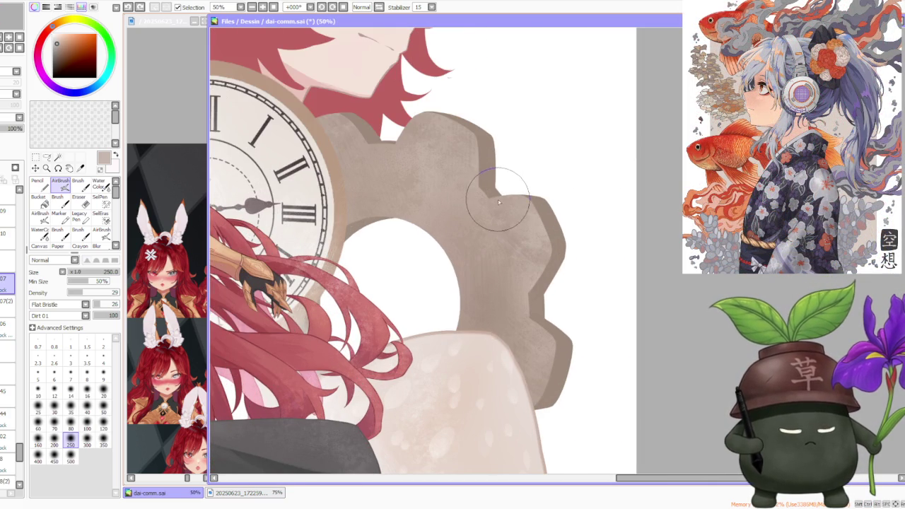
pyautogui.scroll(1, 499, 201)
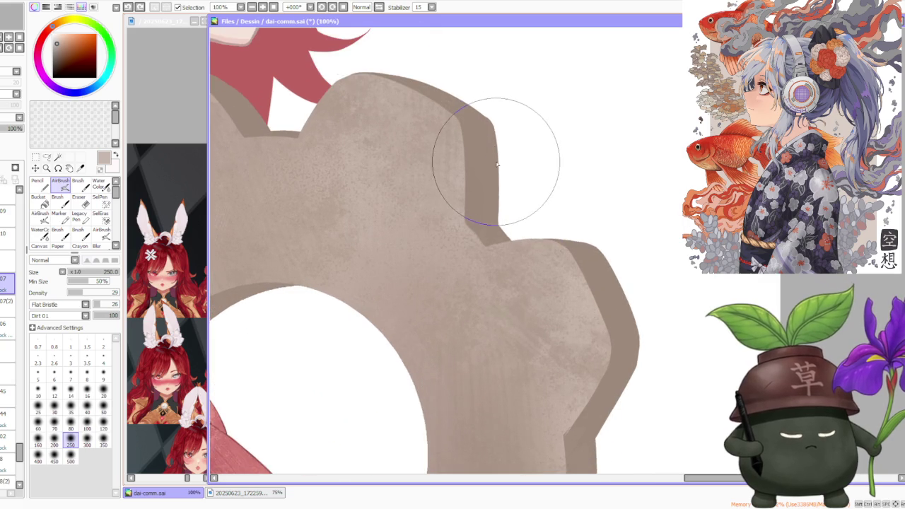
pyautogui.scroll(-3, 495, 152)
pyautogui.scroll(-2, 499, 142)
# Inspect the gear at different zoom levels and select layer 07(2).
pyautogui.scroll(-1, 501, 141)
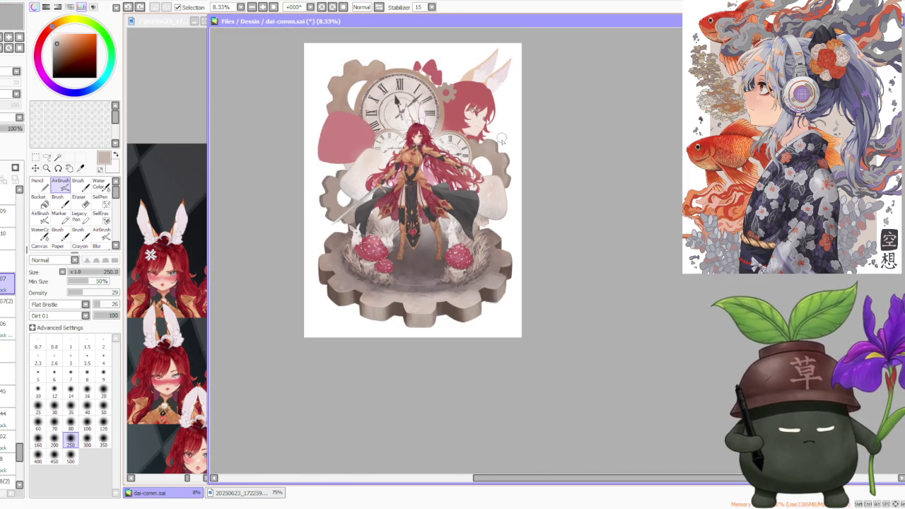
pyautogui.scroll(2, 500, 136)
pyautogui.scroll(1, 498, 140)
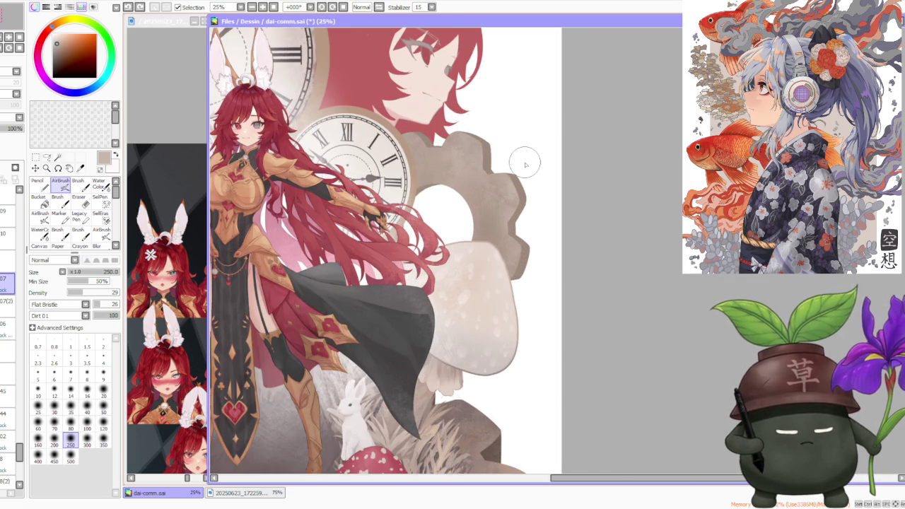
pyautogui.scroll(-1, 525, 164)
pyautogui.scroll(-1, 509, 184)
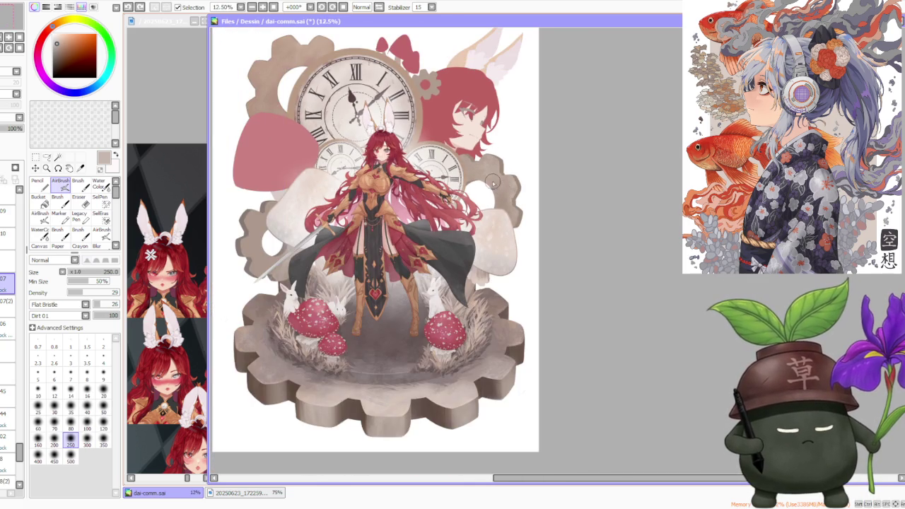
pyautogui.scroll(-1, 497, 191)
pyautogui.scroll(2, 512, 146)
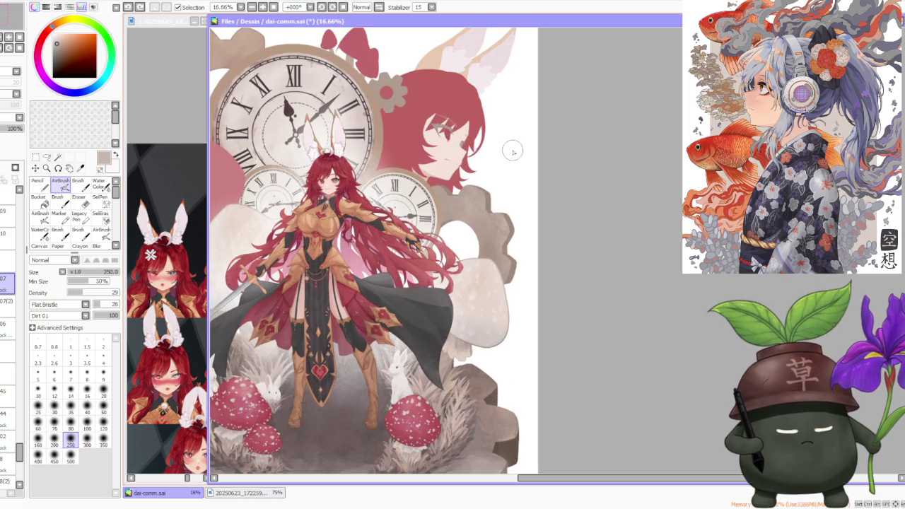
pyautogui.scroll(-2, 509, 160)
pyautogui.scroll(1, 509, 158)
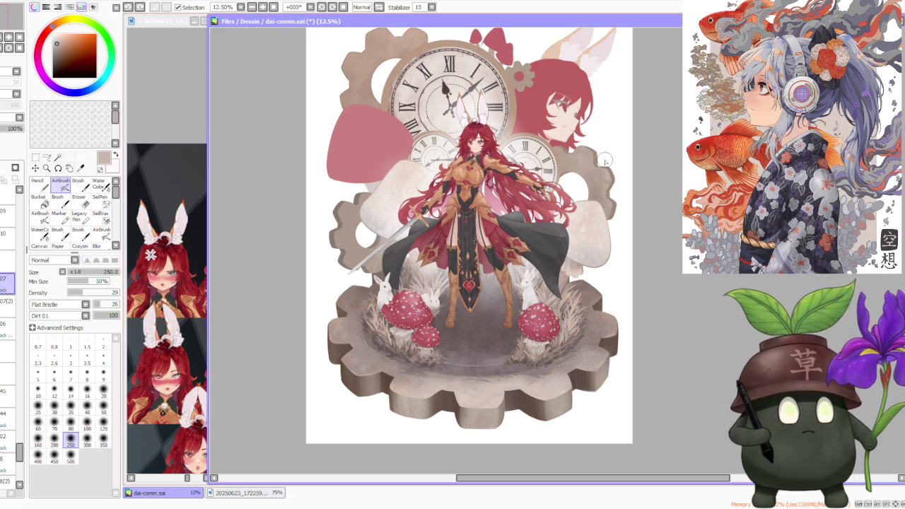
pyautogui.scroll(1, 608, 159)
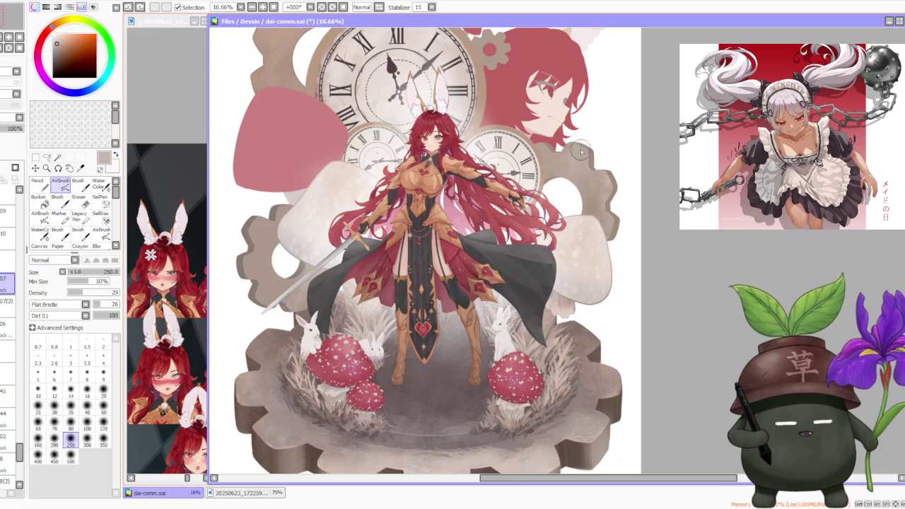
pyautogui.scroll(1, 580, 151)
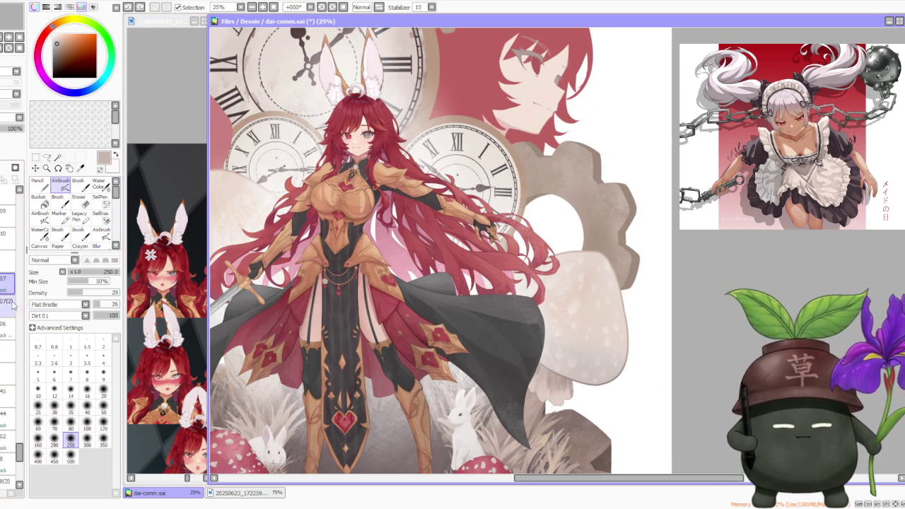
pyautogui.click(7, 301)
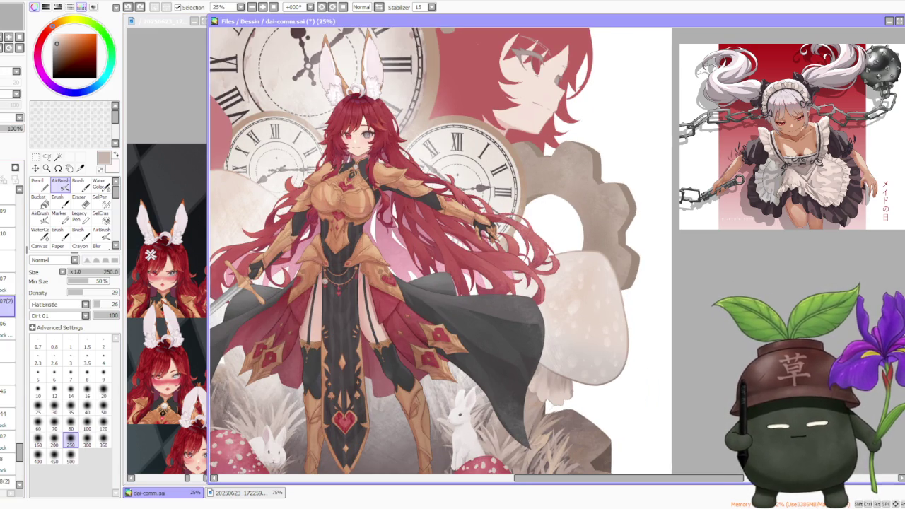
# Load the gear's dark brown on the solid round brush and zoom into the gear.
pyautogui.scroll(-2, 543, 137)
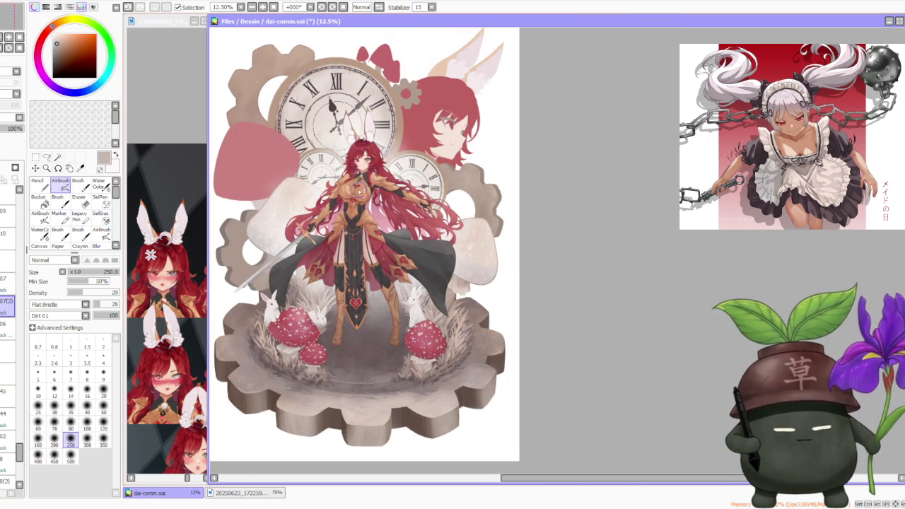
pyautogui.keyDown('alt'); pyautogui.click(410, 418); pyautogui.keyUp('alt')
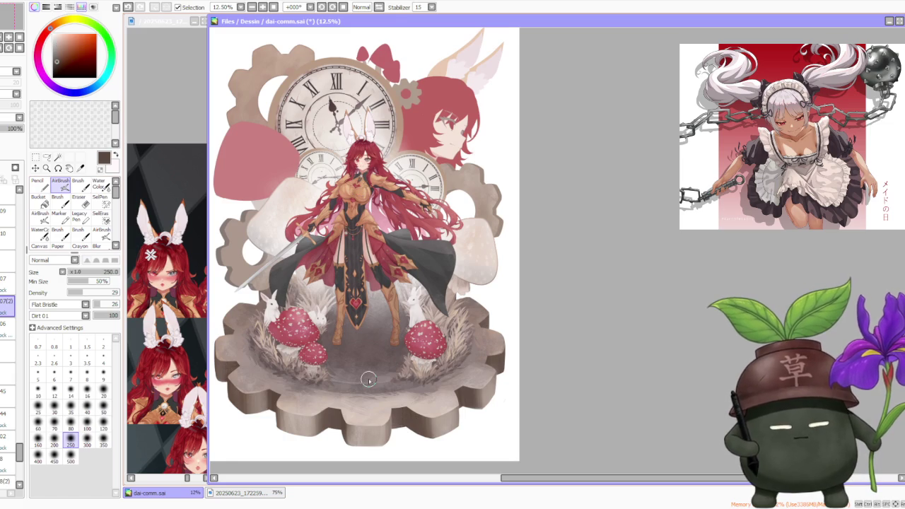
pyautogui.press('b')
pyautogui.scroll(3, 393, 221)
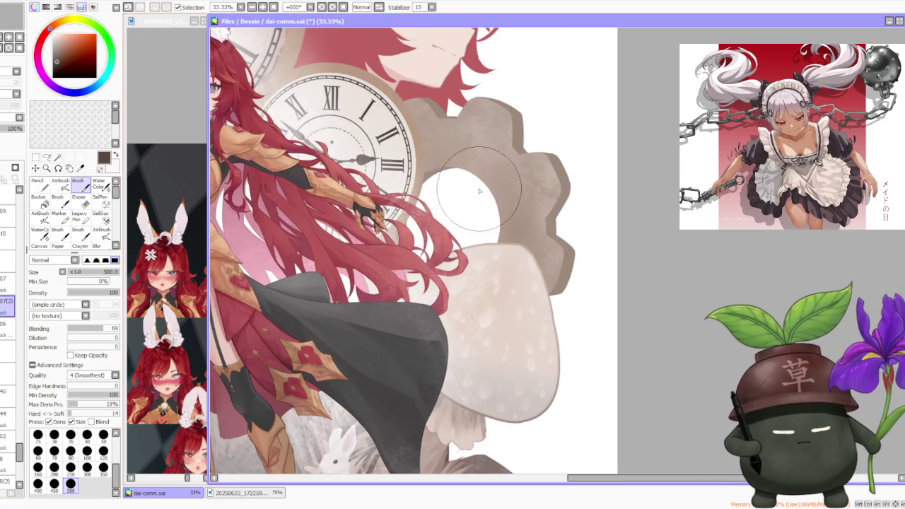
pyautogui.scroll(-2, 486, 158)
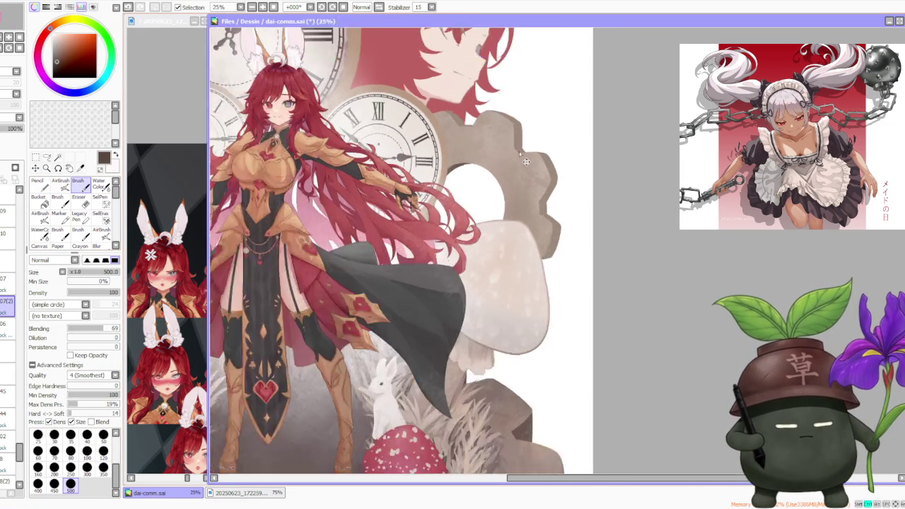
pyautogui.scroll(-1, 519, 150)
pyautogui.scroll(3, 518, 150)
pyautogui.scroll(-1, 532, 188)
pyautogui.scroll(-1, 531, 187)
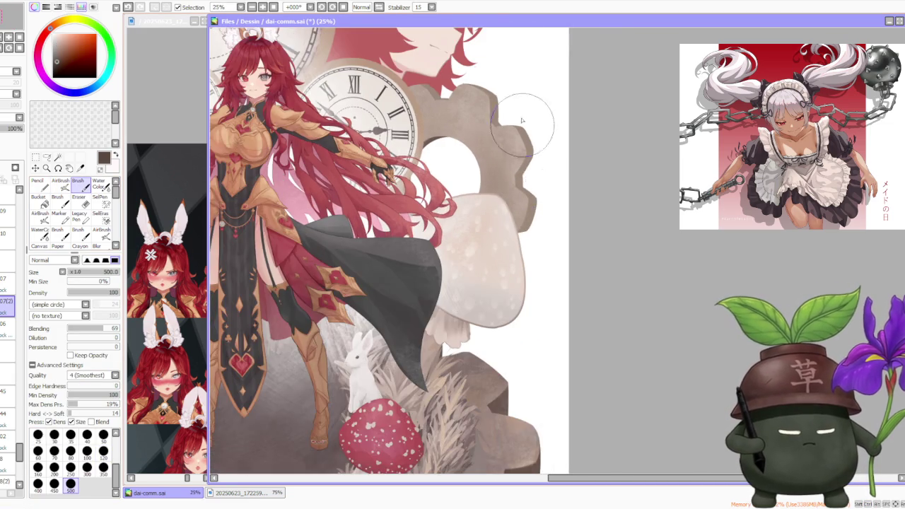
pyautogui.scroll(-2, 537, 133)
pyautogui.scroll(3, 532, 118)
pyautogui.scroll(2, 529, 121)
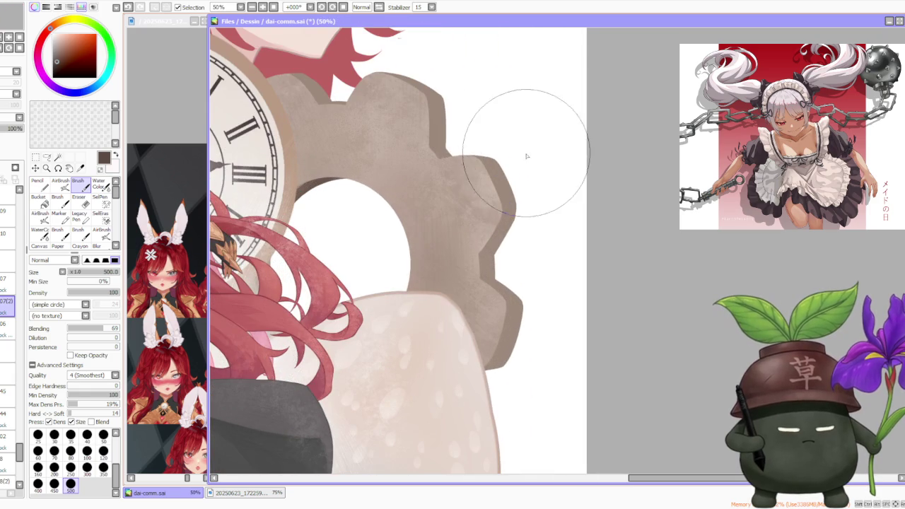
# Fill the notch on the gear's right side with dark brown.
pyautogui.moveTo(489, 254); pyautogui.dragTo(488, 276)
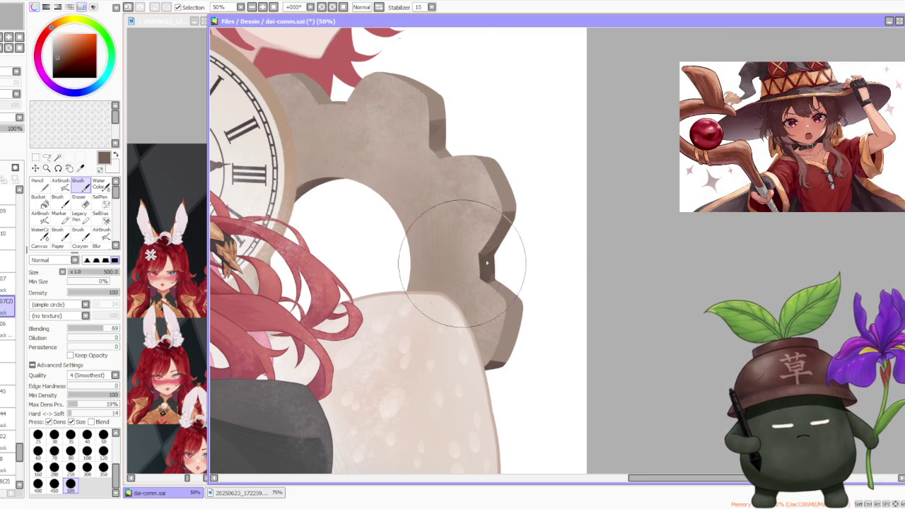
pyautogui.scroll(-4, 424, 254)
pyautogui.scroll(-1, 471, 343)
pyautogui.scroll(1, 470, 343)
pyautogui.scroll(1, 464, 424)
pyautogui.scroll(-2, 465, 425)
pyautogui.scroll(3, 458, 243)
pyautogui.scroll(1, 458, 243)
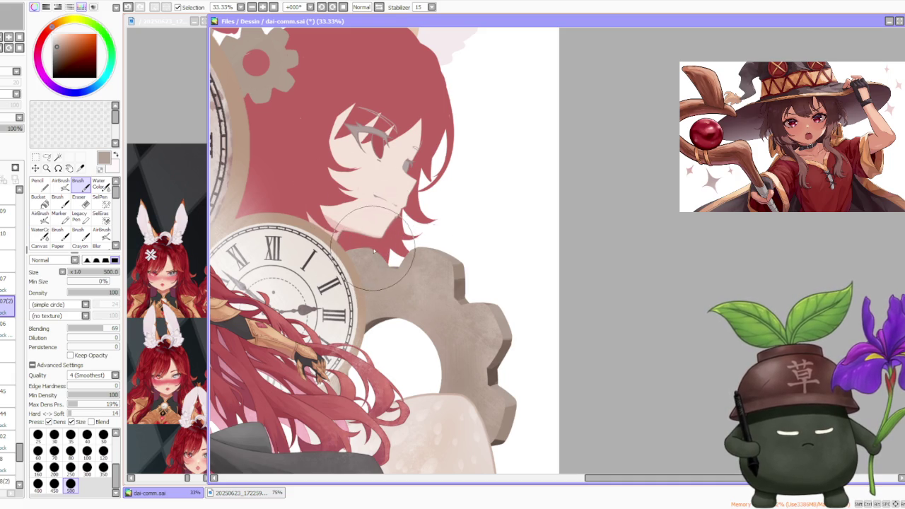
pyautogui.scroll(-1, 373, 248)
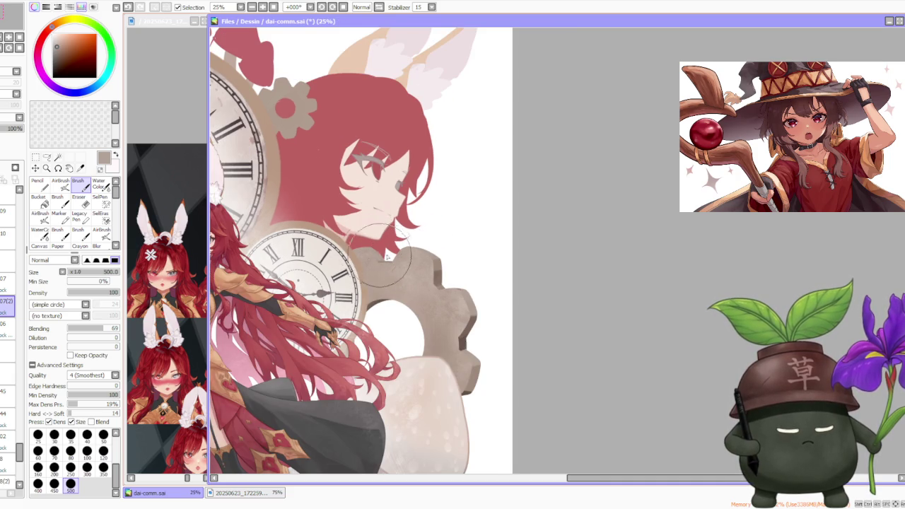
pyautogui.scroll(-2, 375, 249)
pyautogui.scroll(-1, 375, 249)
pyautogui.scroll(3, 375, 248)
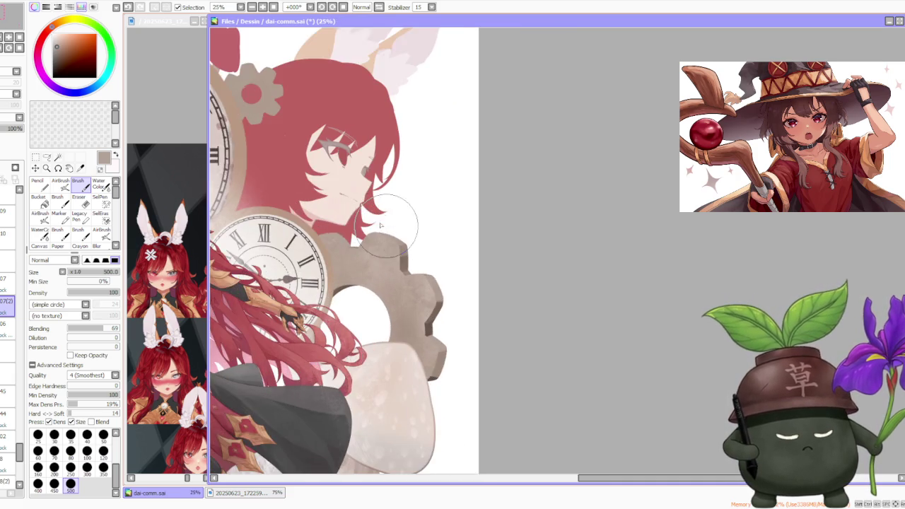
pyautogui.scroll(1, 373, 243)
# Darken the right-side gear notch with the gear's darker edge brown.
pyautogui.keyDown('alt'); pyautogui.click(418, 266); pyautogui.keyUp('alt')
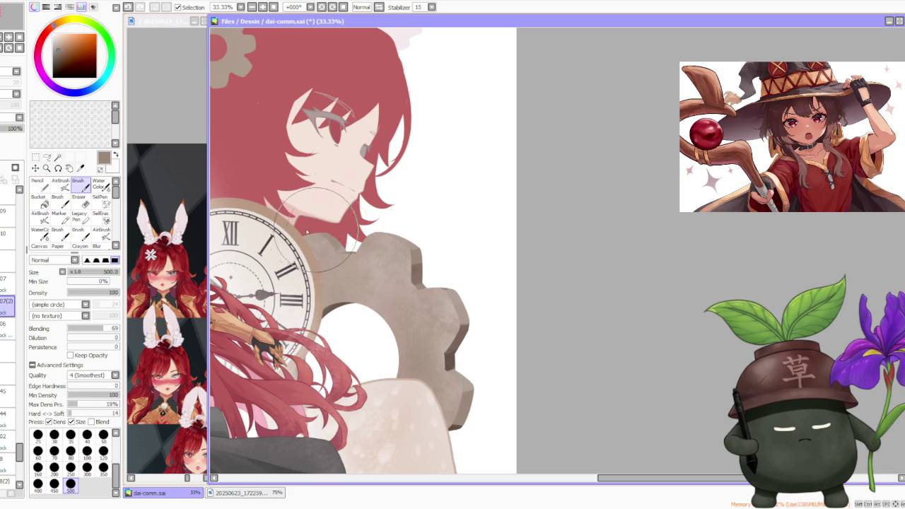
pyautogui.scroll(-2, 380, 214)
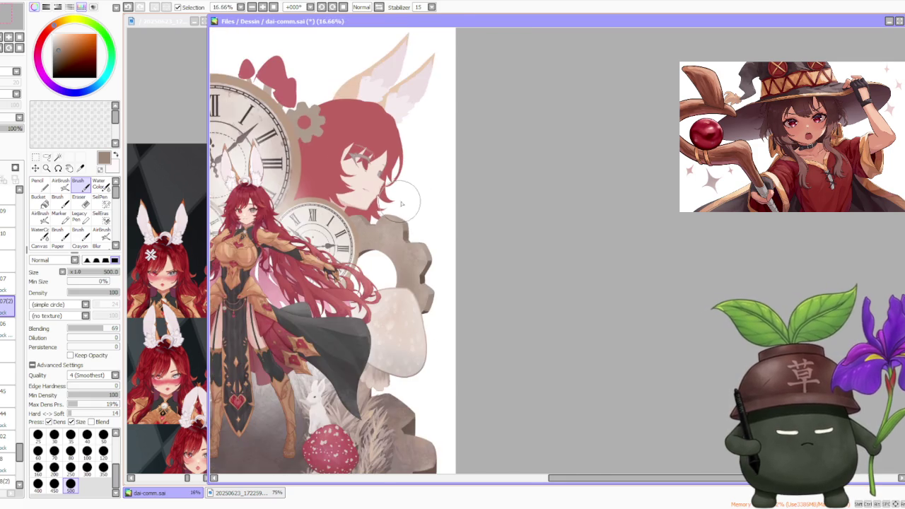
pyautogui.scroll(-1, 424, 219)
pyautogui.scroll(-1, 429, 222)
pyautogui.scroll(2, 429, 236)
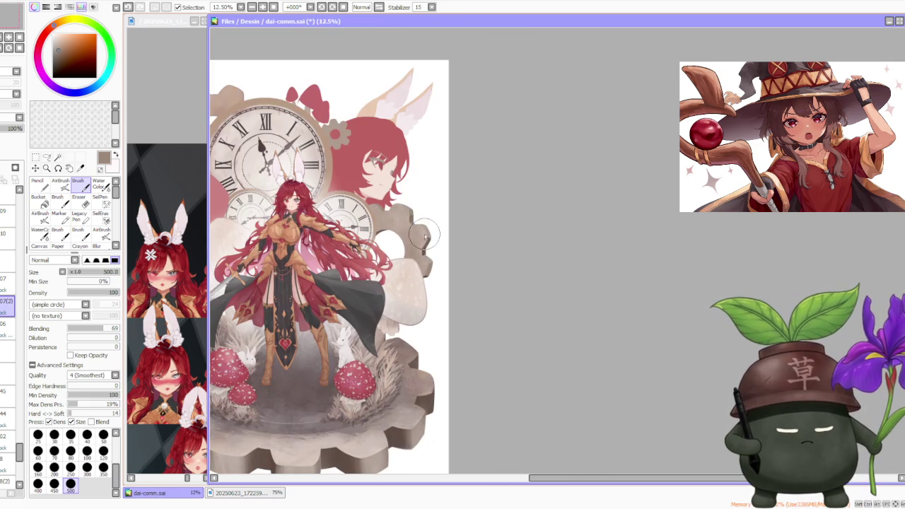
pyautogui.scroll(1, 437, 255)
pyautogui.scroll(1, 433, 252)
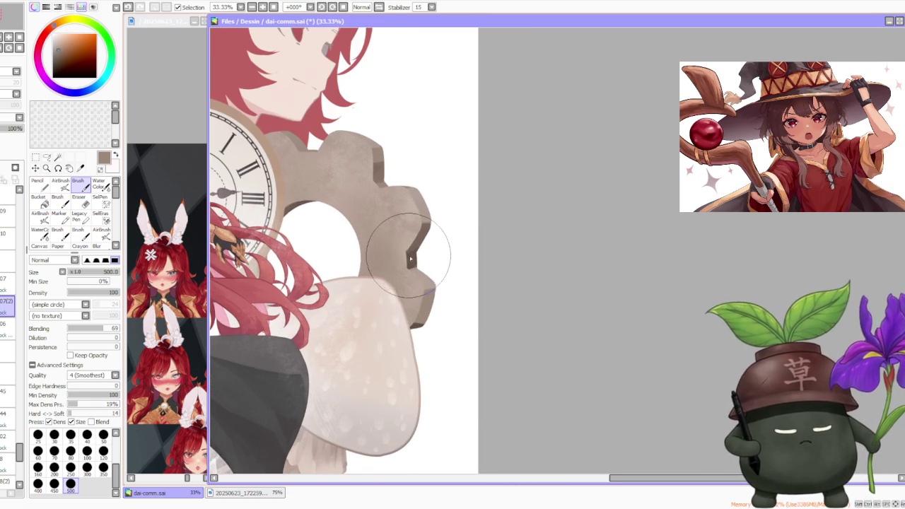
pyautogui.keyDown('alt'); pyautogui.click(408, 258); pyautogui.keyUp('alt')
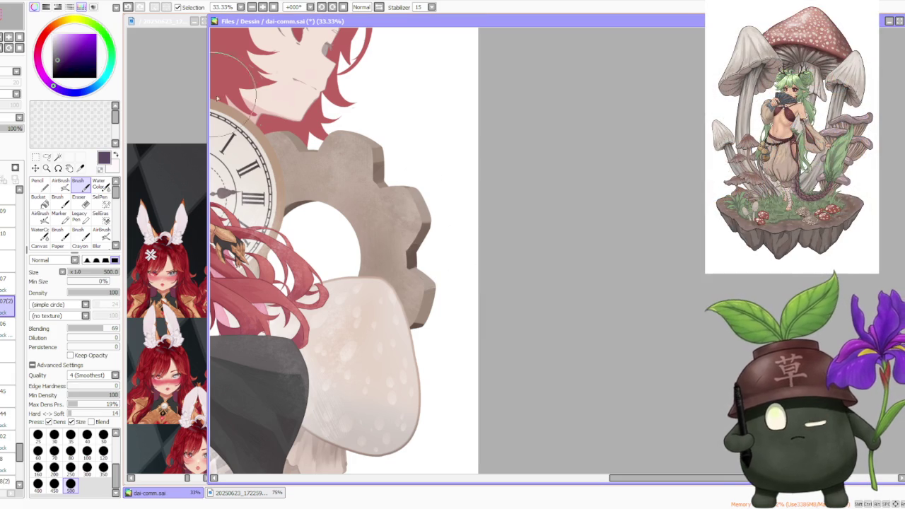
pyautogui.moveTo(413, 266); pyautogui.dragTo(412, 238)
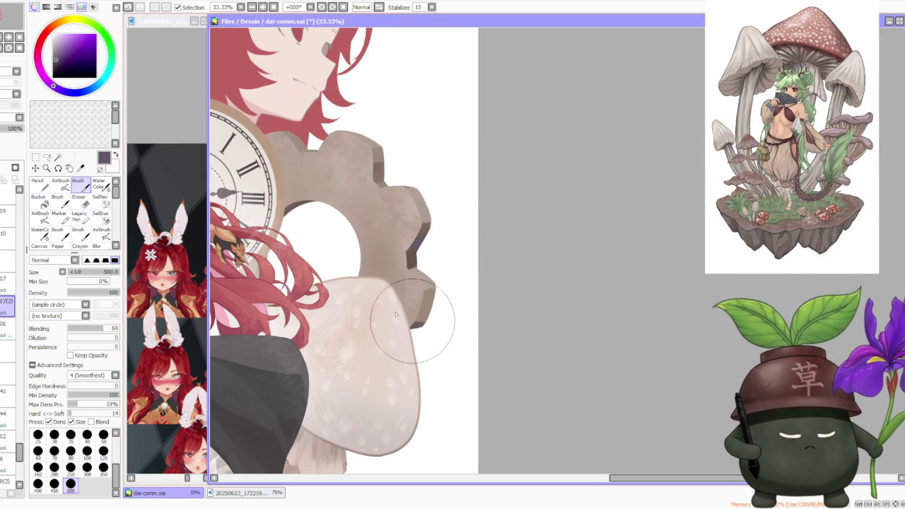
# Undo a bad stroke and repaint the jaw and neck edge in the face's skin tone.
pyautogui.keyDown('alt'); pyautogui.click(424, 304); pyautogui.keyUp('alt')
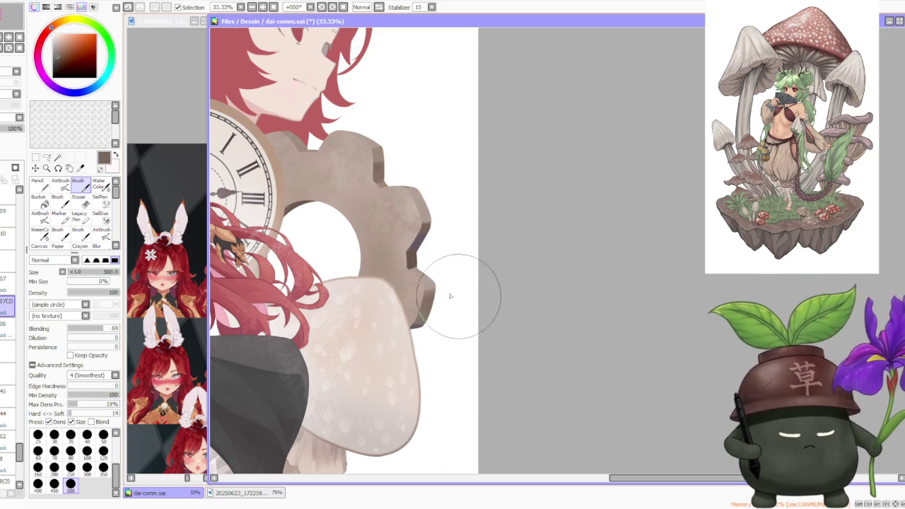
pyautogui.keyDown('alt'); pyautogui.click(323, 85); pyautogui.keyUp('alt')
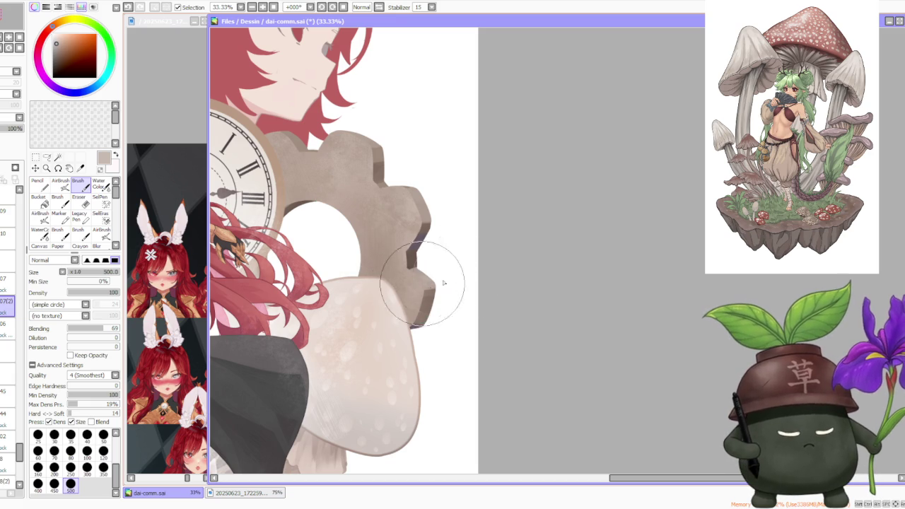
pyautogui.hotkey('ctrl', 'z')
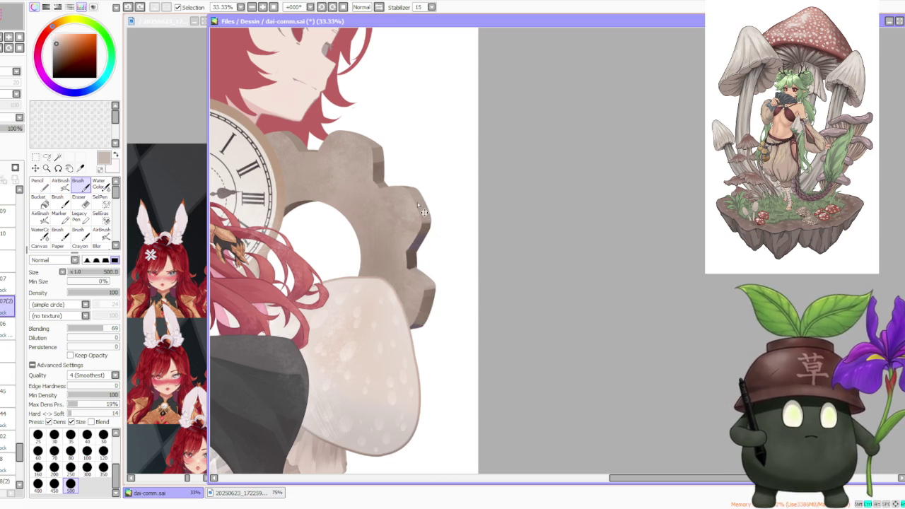
pyautogui.scroll(-2, 424, 212)
pyautogui.scroll(1, 438, 211)
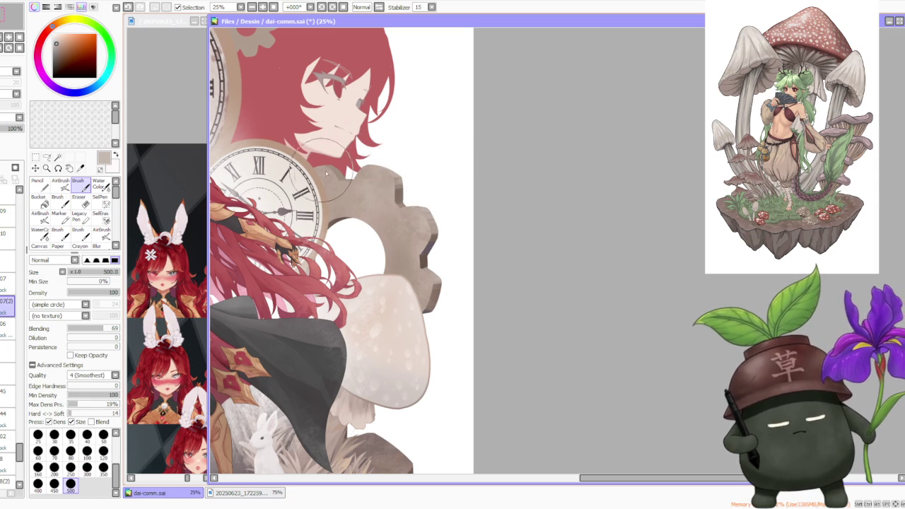
pyautogui.moveTo(378, 126)
pyautogui.mouseDown()
pyautogui.moveTo(374, 173)
pyautogui.moveTo(341, 170)
pyautogui.mouseUp()
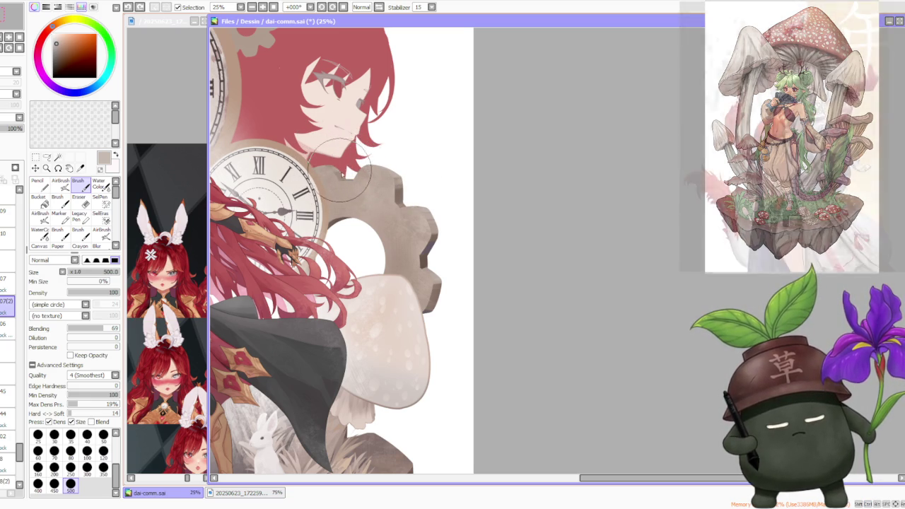
pyautogui.scroll(-2, 382, 180)
pyautogui.scroll(-1, 391, 187)
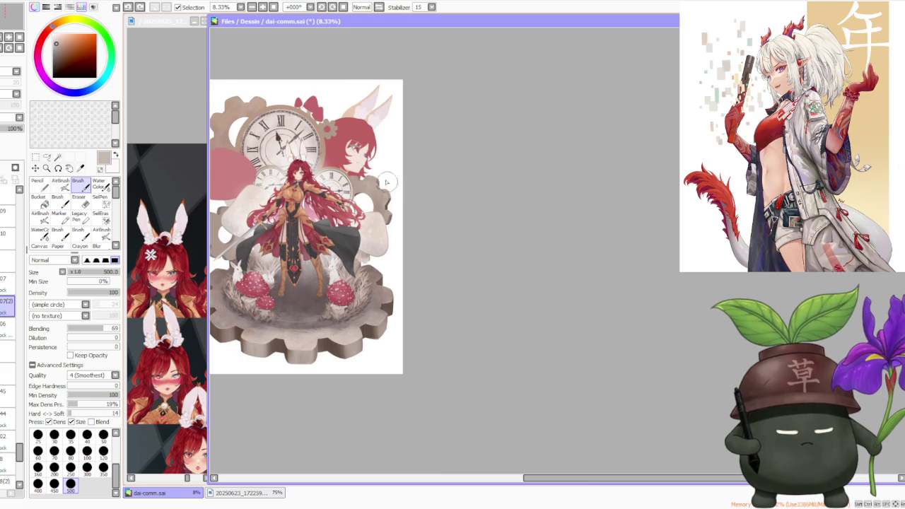
pyautogui.scroll(3, 388, 184)
pyautogui.scroll(2, 373, 172)
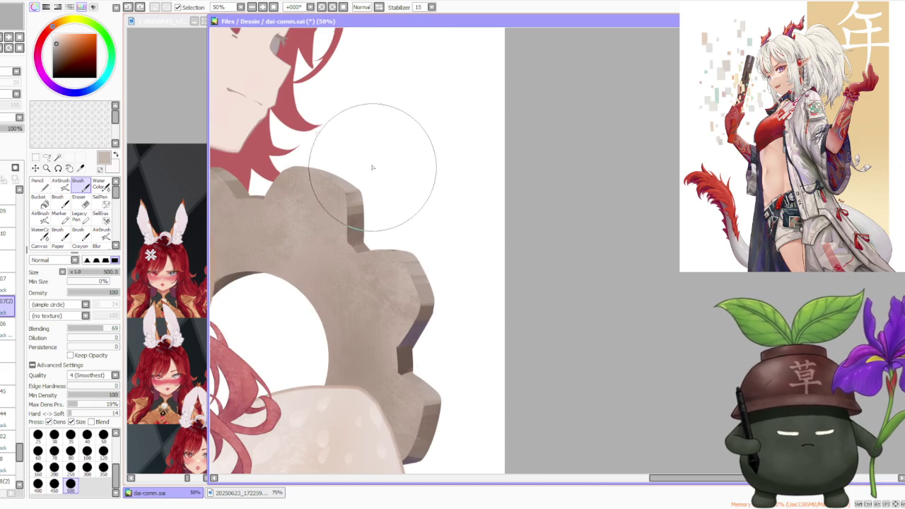
# Undo the stray red hair-coloured stroke on the gear.
pyautogui.click(61, 184)
pyautogui.scroll(-1, 317, 196)
pyautogui.scroll(-1, 317, 196)
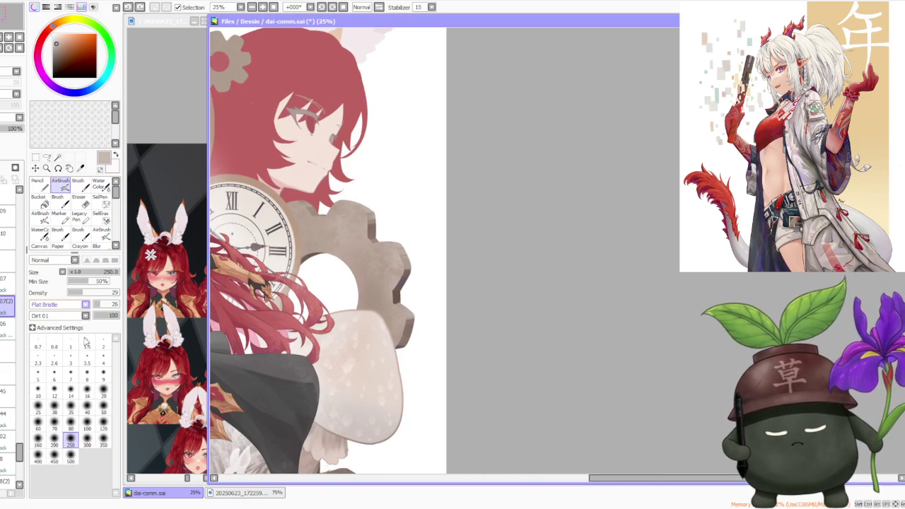
pyautogui.scroll(3, 74, 313)
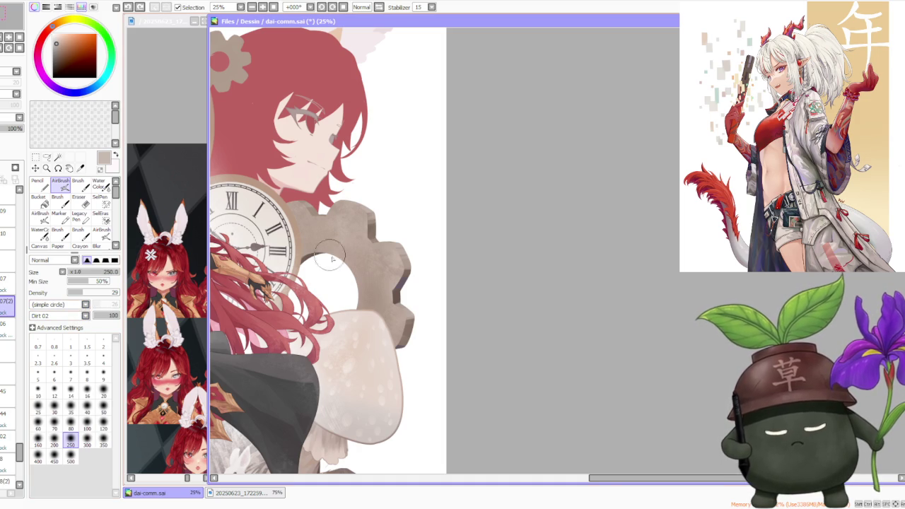
pyautogui.scroll(1, 396, 293)
pyautogui.keyDown('alt'); pyautogui.click(408, 263); pyautogui.keyUp('alt')
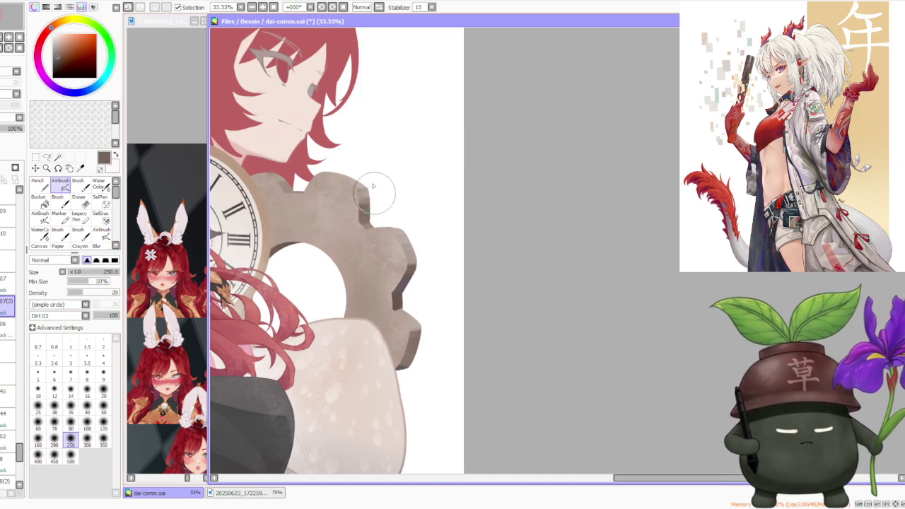
pyautogui.keyDown('alt'); pyautogui.click(255, 334); pyautogui.keyUp('alt')
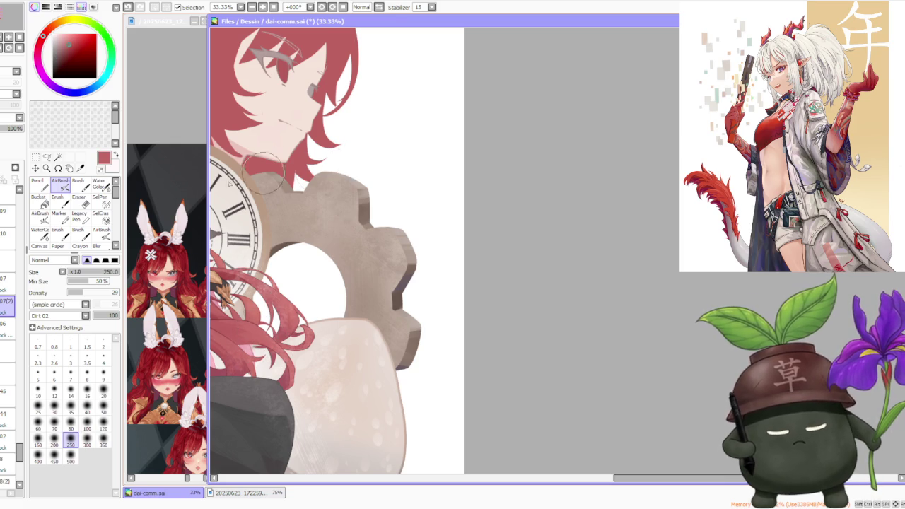
pyautogui.click(78, 185)
pyautogui.hotkey('ctrl', 'z')
# Airbrush darker Dirt 02 textured shading along the gear's right edge.
pyautogui.scroll(-3, 403, 189)
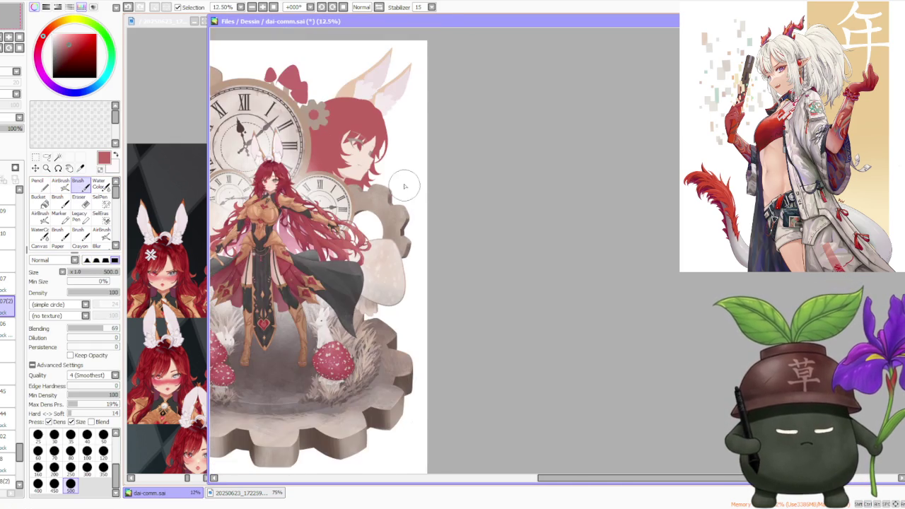
pyautogui.scroll(3, 358, 137)
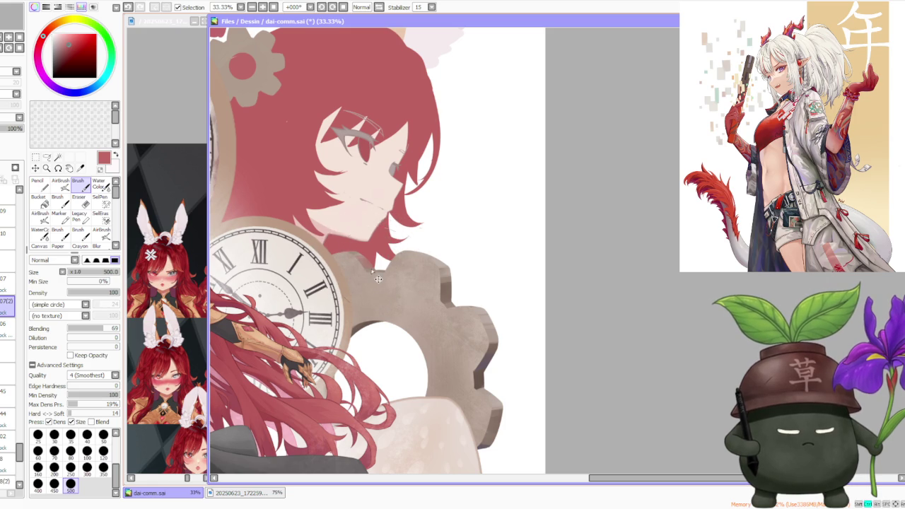
pyautogui.scroll(-1, 384, 265)
pyautogui.scroll(-2, 387, 247)
pyautogui.scroll(3, 387, 247)
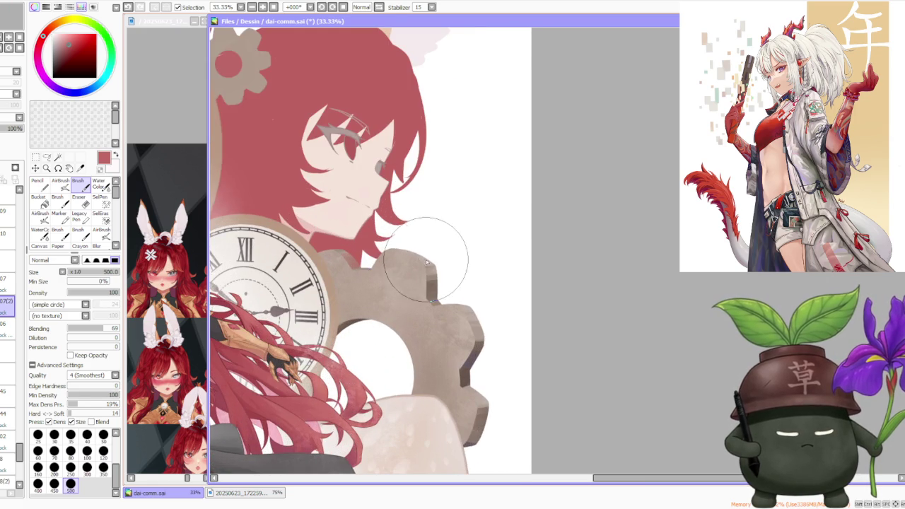
pyautogui.click(60, 184)
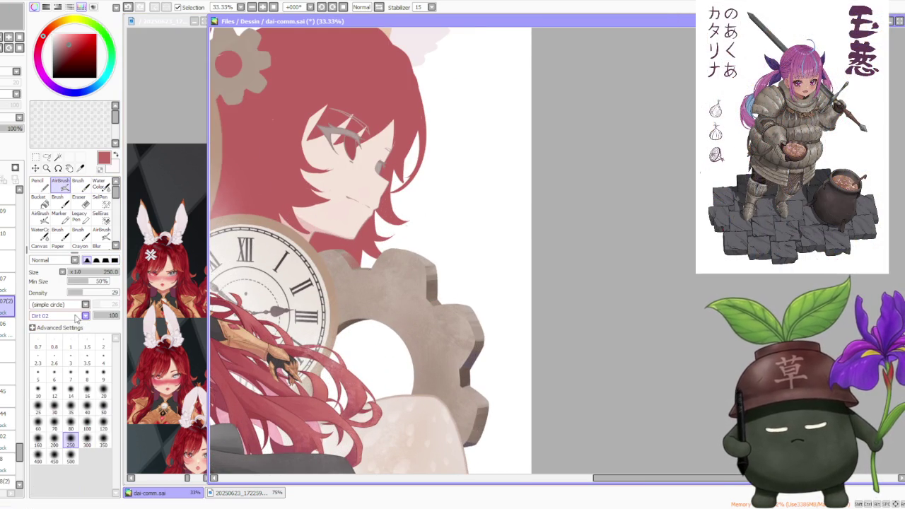
pyautogui.keyDown('alt'); pyautogui.click(398, 263); pyautogui.keyUp('alt')
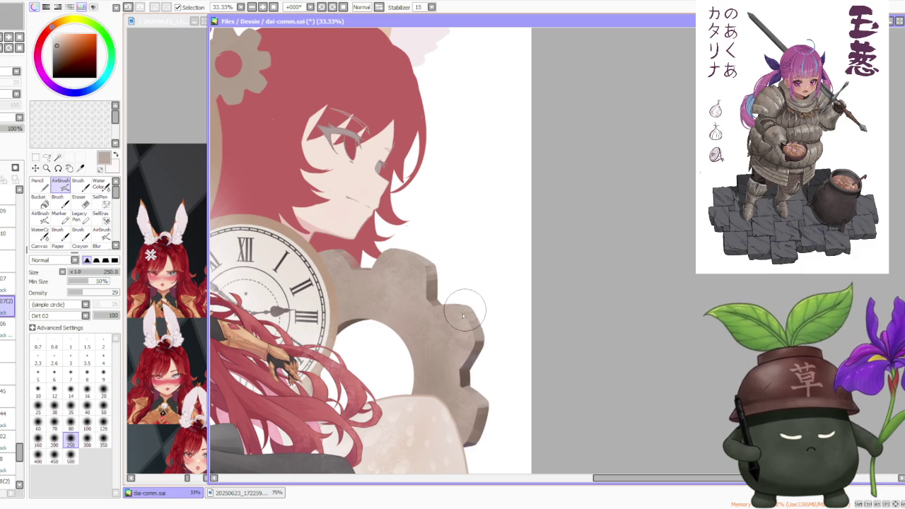
pyautogui.keyDown('alt'); pyautogui.click(471, 371); pyautogui.keyUp('alt')
pyautogui.moveTo(477, 403); pyautogui.dragTo(485, 441)
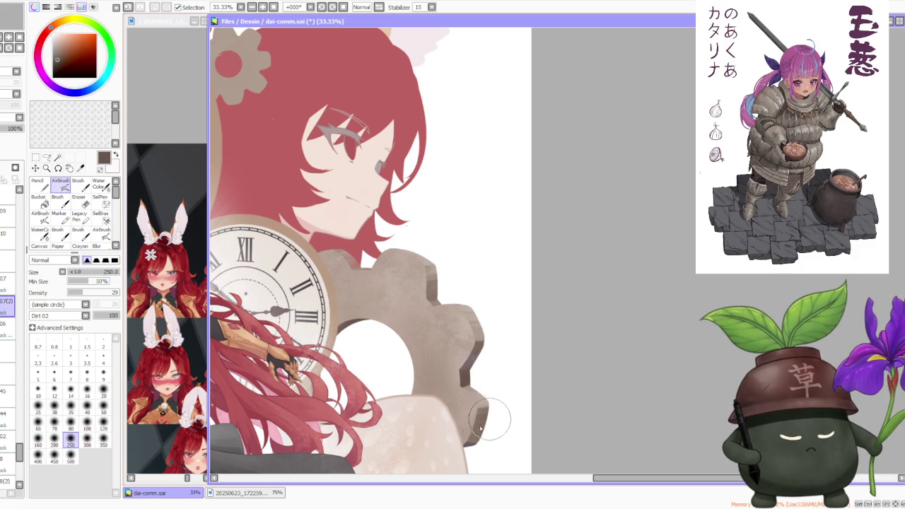
pyautogui.scroll(-1, 494, 424)
pyautogui.scroll(-2, 502, 403)
pyautogui.scroll(-1, 516, 367)
pyautogui.scroll(4, 521, 384)
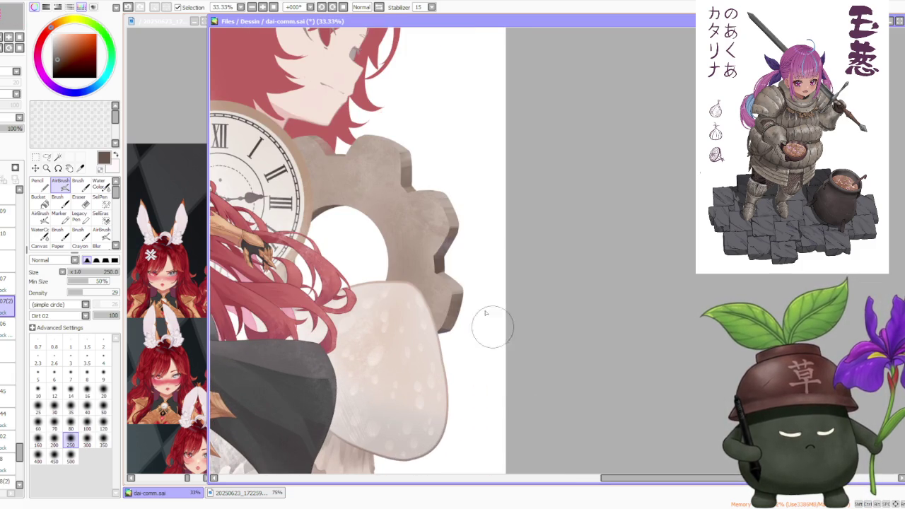
pyautogui.click(100, 184)
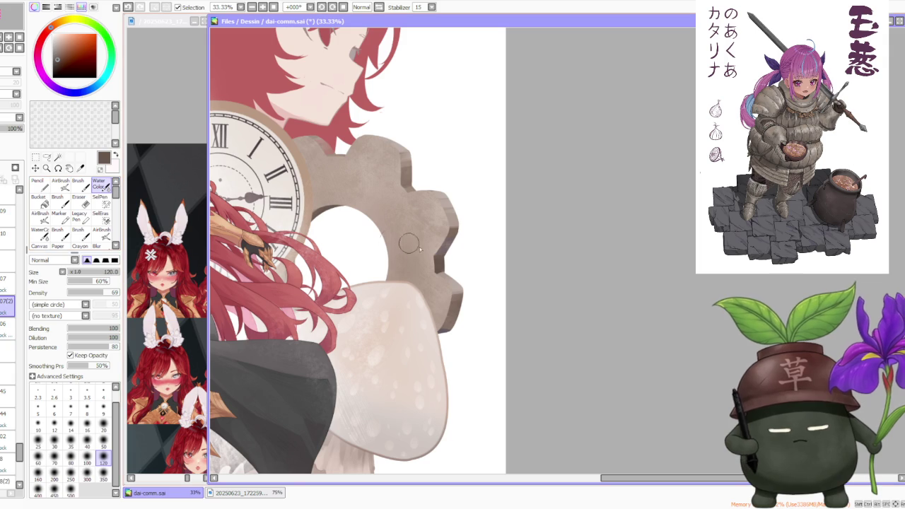
# Lower the plain brush's blending to 66, then return to the Dirt 02 airbrush.
pyautogui.press('b')
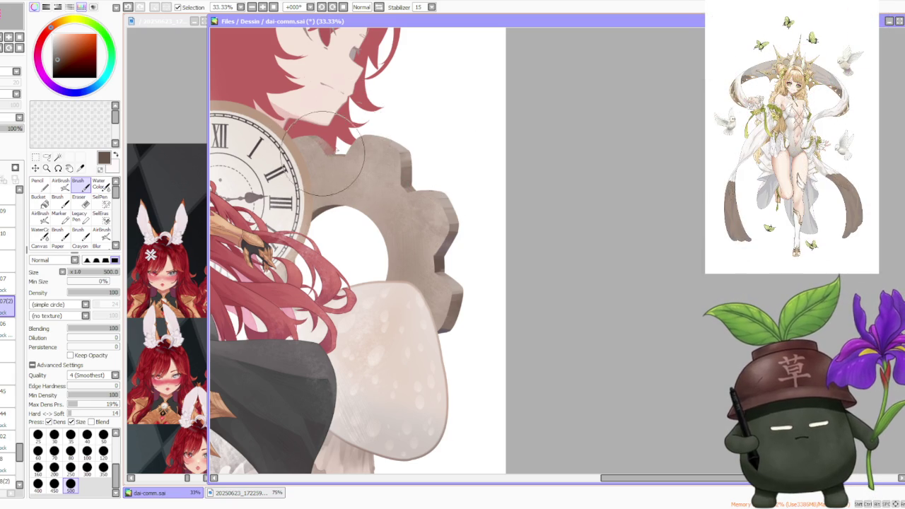
pyautogui.scroll(-3, 354, 156)
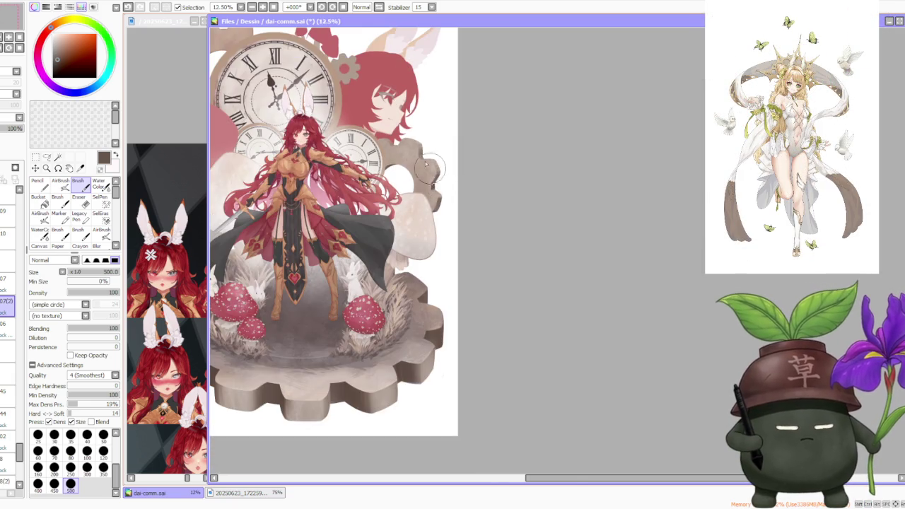
pyautogui.scroll(2, 433, 174)
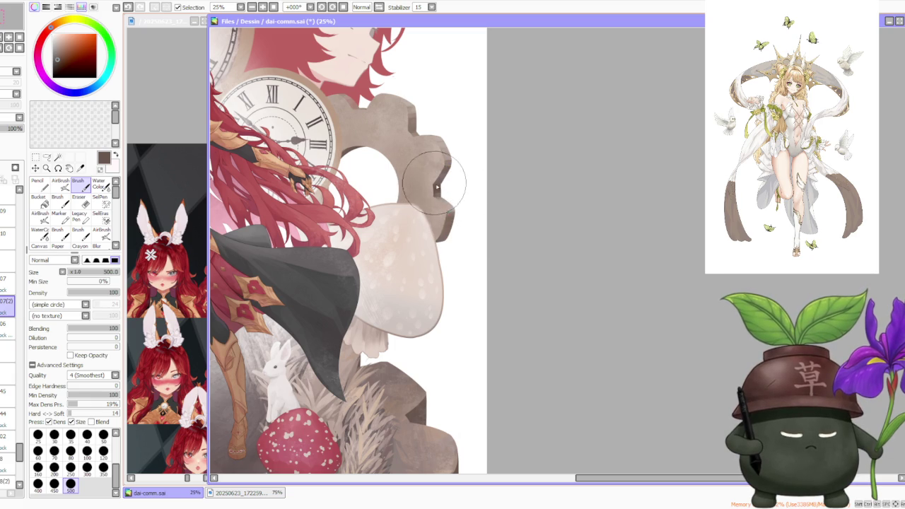
pyautogui.moveTo(111, 329); pyautogui.dragTo(101, 330)
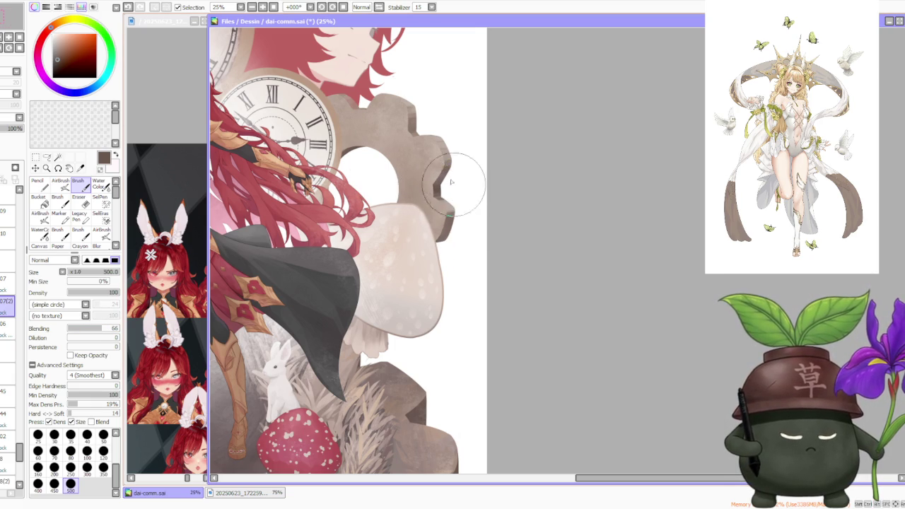
pyautogui.scroll(1, 452, 186)
pyautogui.scroll(1, 465, 165)
pyautogui.scroll(-3, 457, 170)
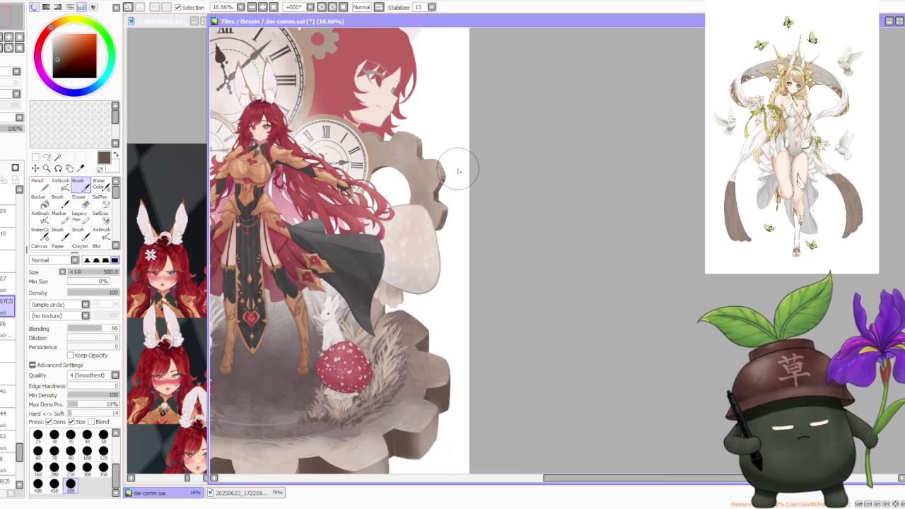
pyautogui.click(62, 185)
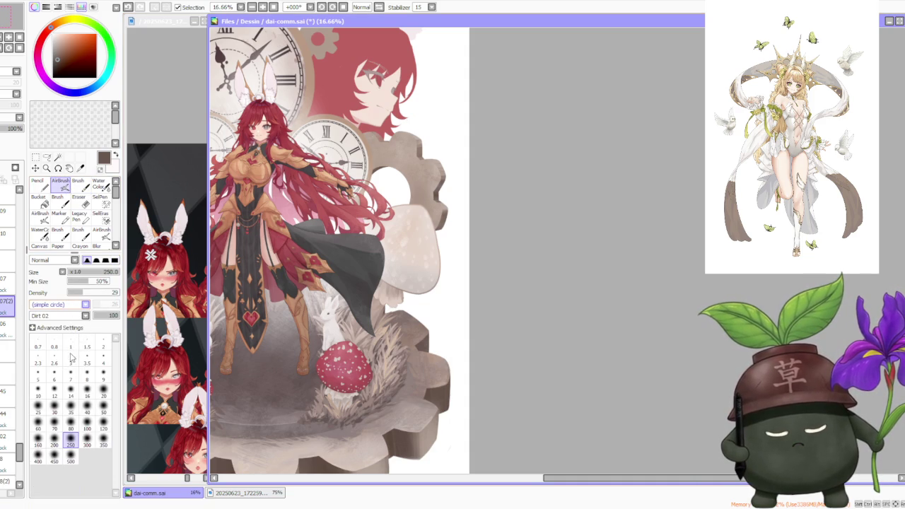
# Set the AirBrush to size 160 and darken the gear's right-edge bevel with sampled dark brown.
pyautogui.scroll(2, 437, 168)
pyautogui.scroll(2, 437, 163)
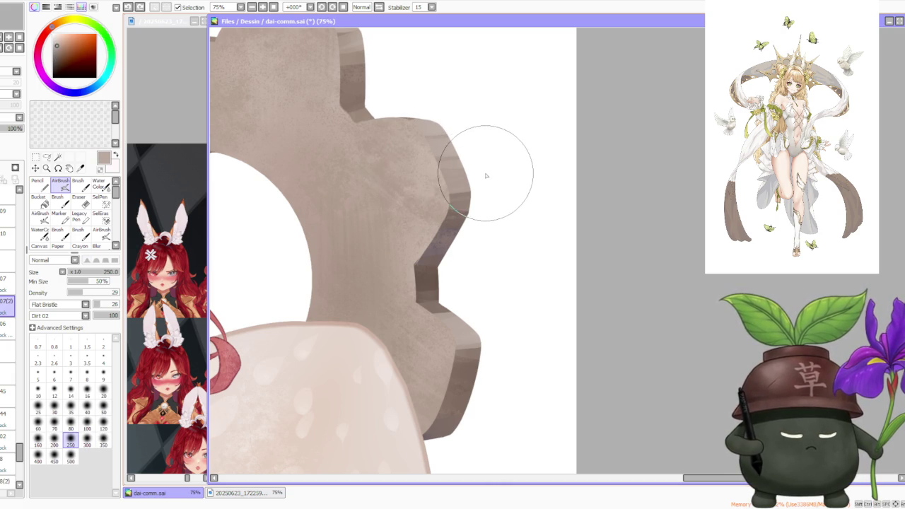
pyautogui.click(38, 440)
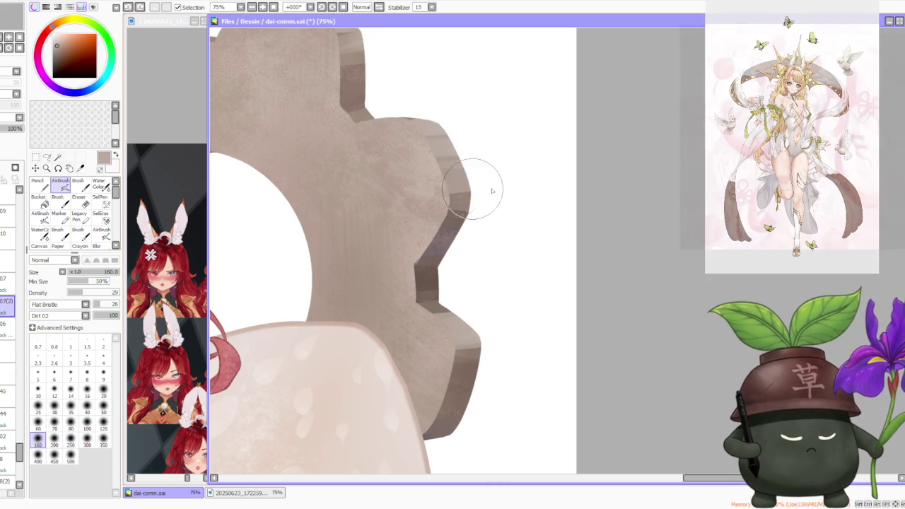
pyautogui.keyDown('alt'); pyautogui.click(423, 282); pyautogui.keyUp('alt')
pyautogui.moveTo(414, 222); pyautogui.dragTo(465, 242)
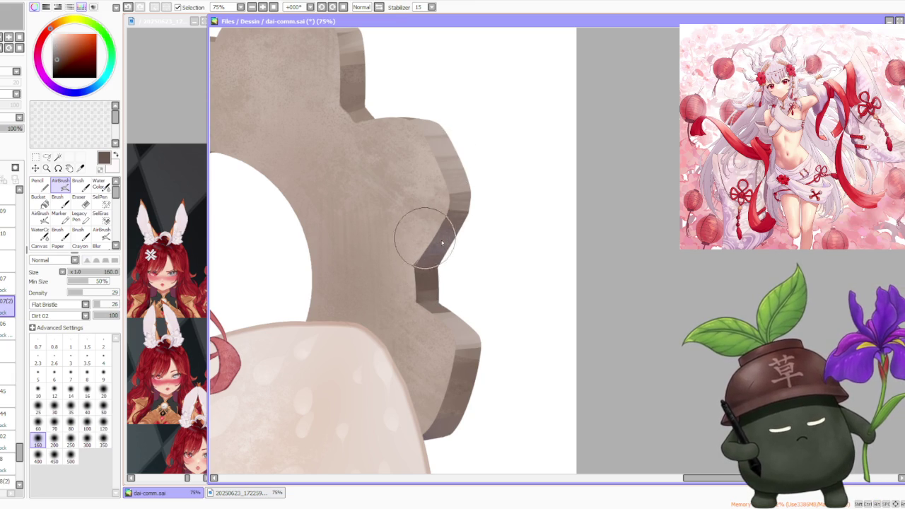
# Repaint the gear's top-right corner in sampled light beige, then load darker brown on the plain brush.
pyautogui.scroll(-2, 469, 226)
pyautogui.scroll(1, 460, 172)
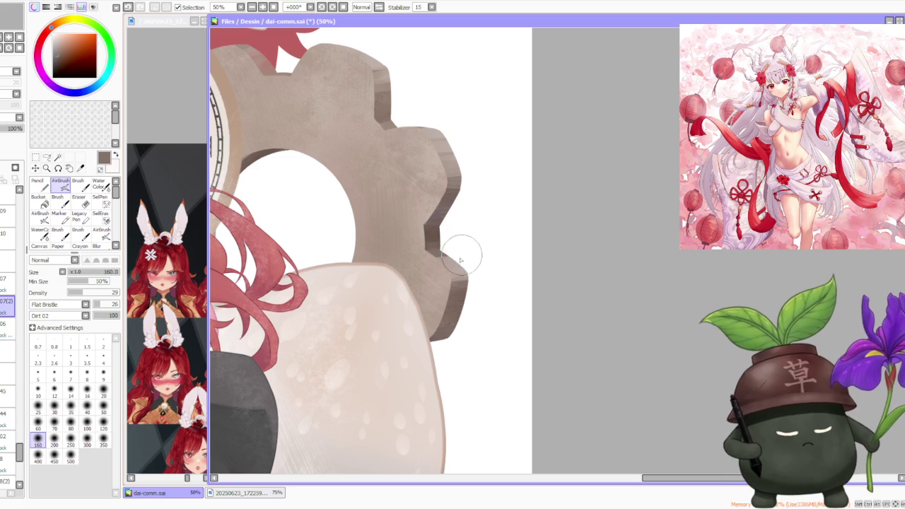
pyautogui.scroll(1, 475, 272)
pyautogui.scroll(1, 476, 272)
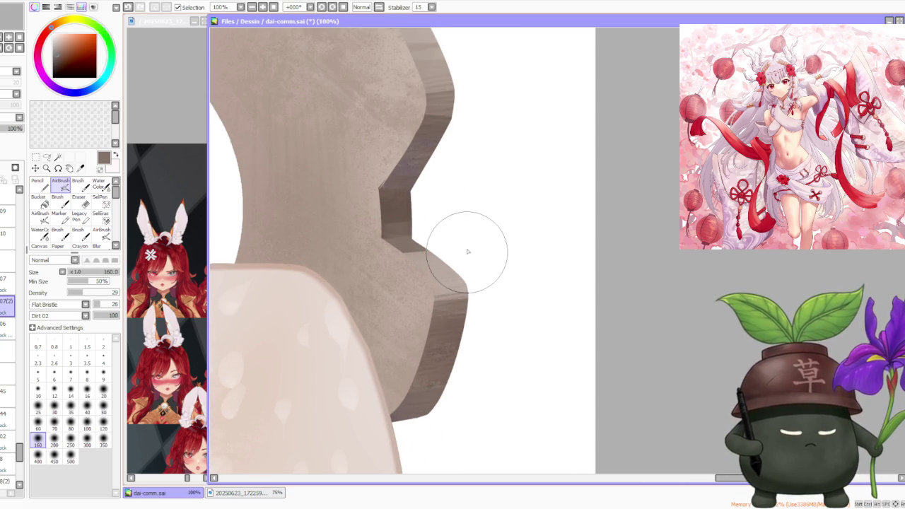
pyautogui.scroll(-3, 476, 265)
pyautogui.scroll(-1, 474, 263)
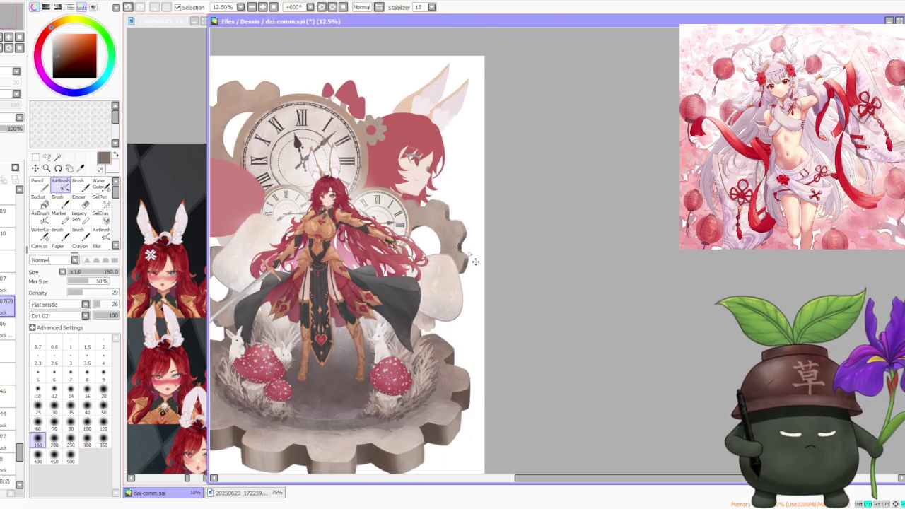
pyautogui.scroll(2, 450, 198)
pyautogui.scroll(1, 445, 202)
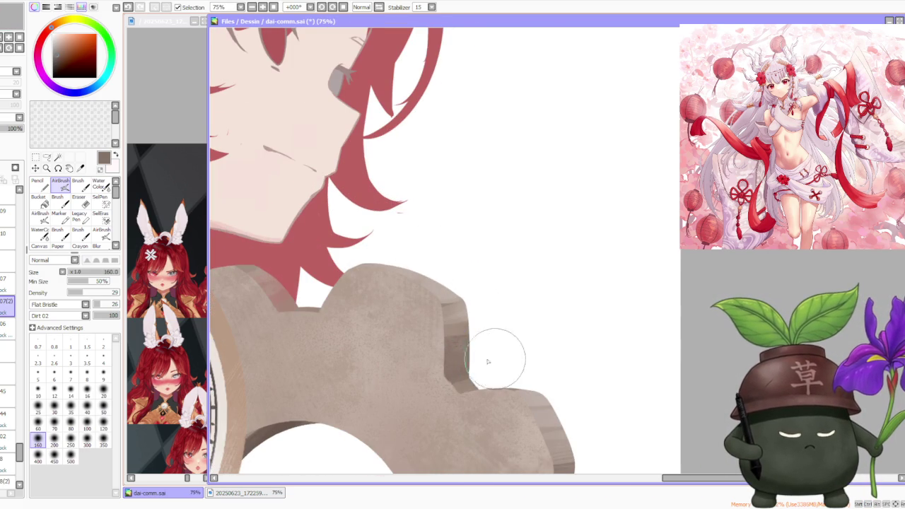
pyautogui.keyDown('alt'); pyautogui.click(433, 299); pyautogui.keyUp('alt')
pyautogui.moveTo(435, 299)
pyautogui.mouseDown()
pyautogui.moveTo(454, 329)
pyautogui.moveTo(434, 344)
pyautogui.moveTo(476, 330)
pyautogui.moveTo(420, 335)
pyautogui.moveTo(430, 325)
pyautogui.mouseUp()
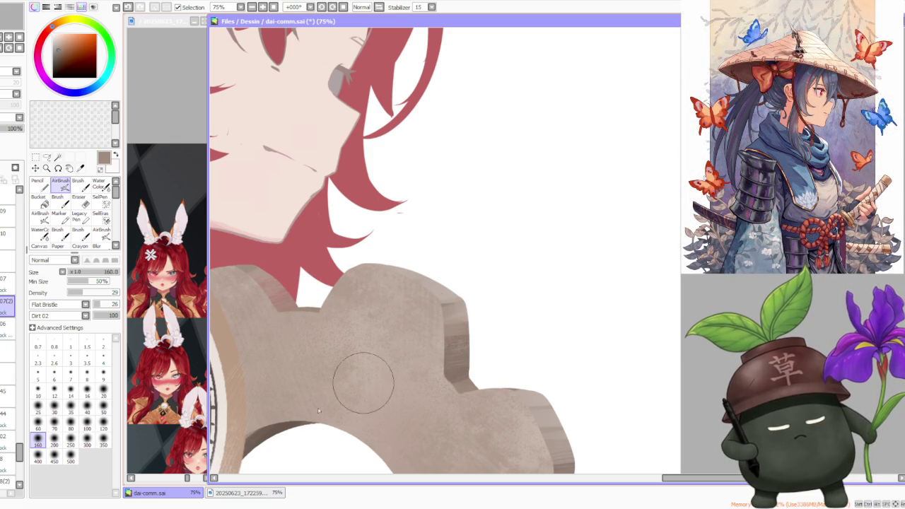
pyautogui.keyDown('alt'); pyautogui.click(273, 428); pyautogui.keyUp('alt')
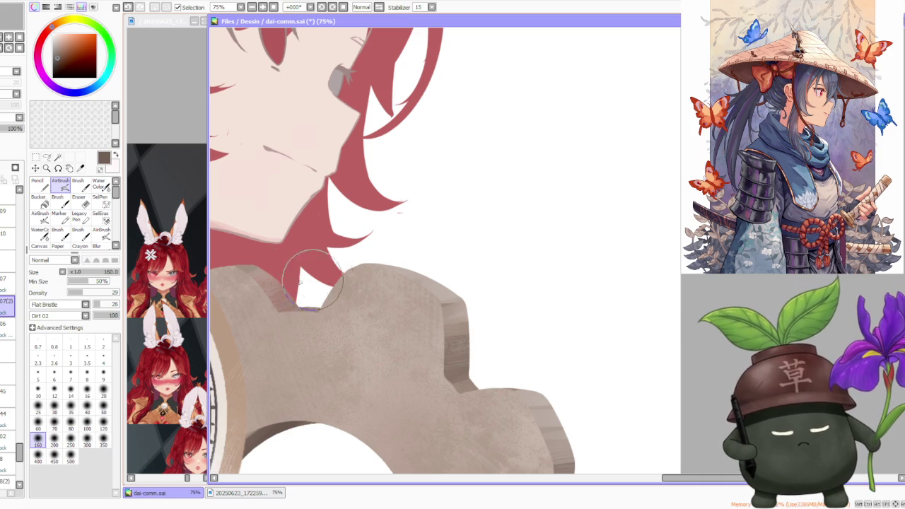
pyautogui.press('b')
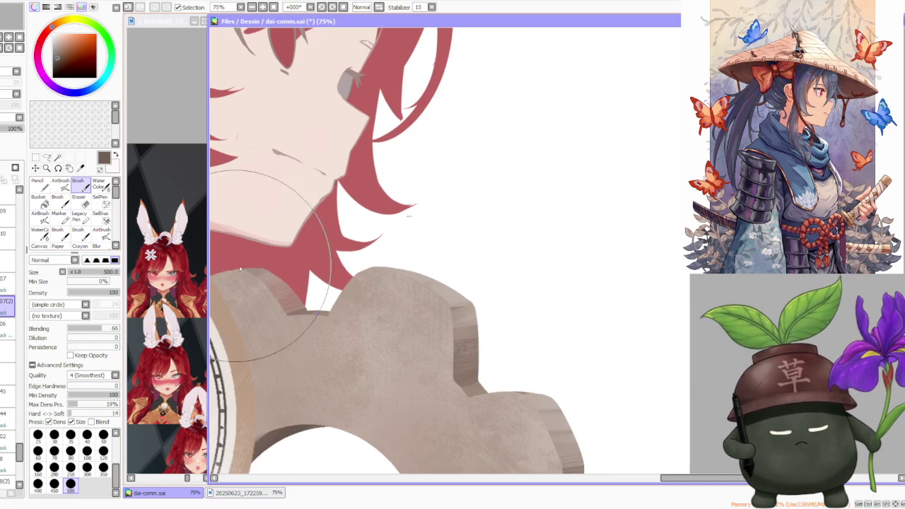
pyautogui.keyDown('alt'); pyautogui.click(282, 272); pyautogui.keyUp('alt')
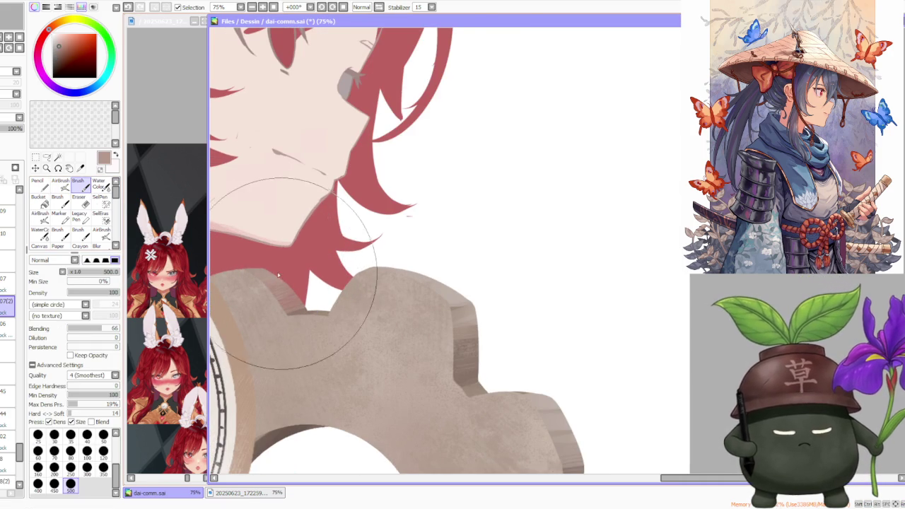
pyautogui.scroll(-2, 297, 254)
pyautogui.scroll(-2, 325, 226)
pyautogui.scroll(-1, 348, 205)
pyautogui.scroll(-1, 349, 205)
pyautogui.scroll(-1, 348, 205)
pyautogui.scroll(3, 367, 226)
pyautogui.scroll(2, 383, 240)
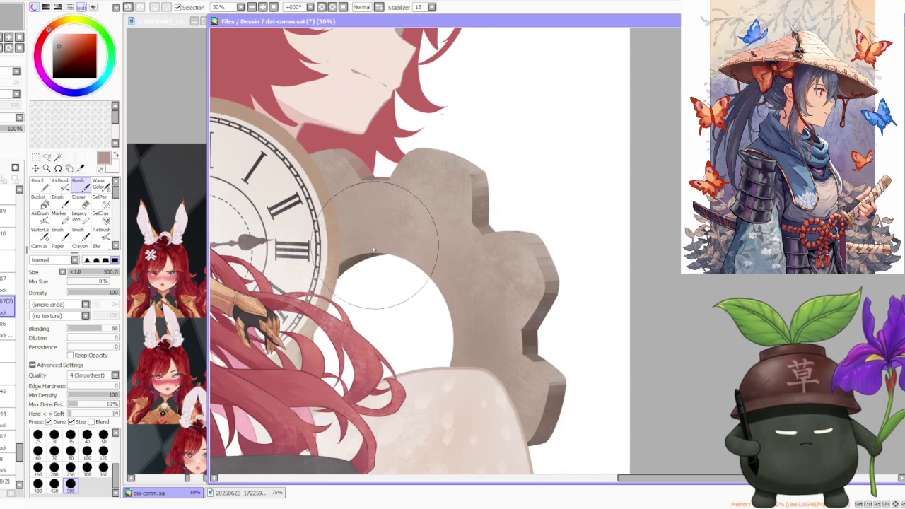
pyautogui.scroll(1, 374, 245)
pyautogui.scroll(-1, 371, 249)
pyautogui.scroll(-2, 377, 245)
pyautogui.scroll(-1, 374, 241)
pyautogui.scroll(-2, 369, 226)
pyautogui.scroll(-1, 367, 216)
pyautogui.scroll(2, 363, 205)
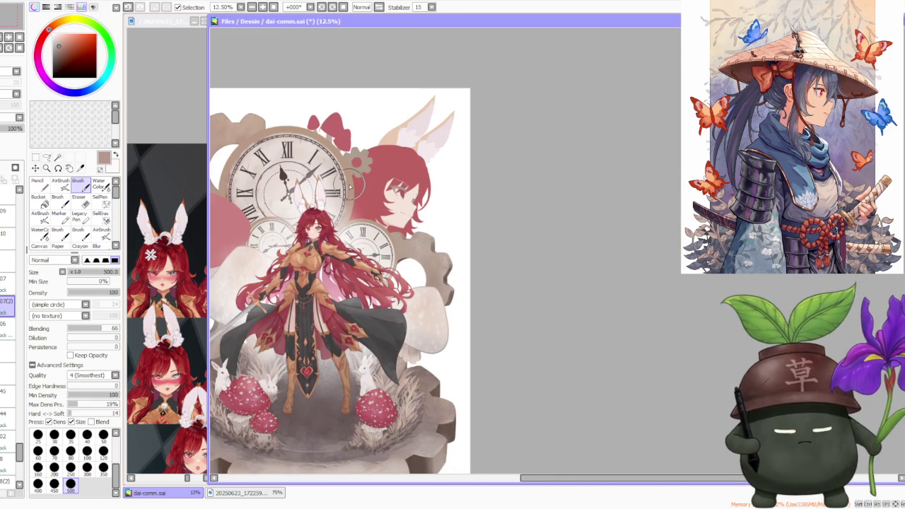
pyautogui.scroll(-2, 501, 272)
pyautogui.scroll(1, 353, 259)
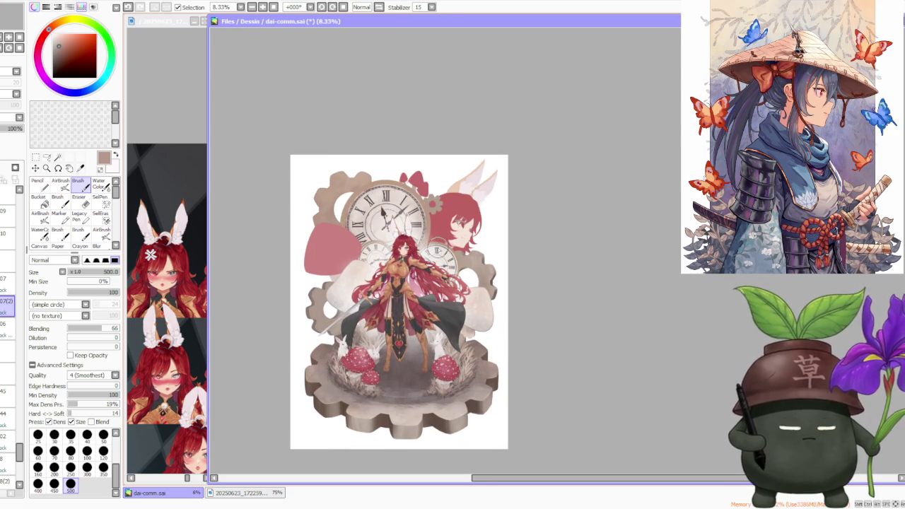
pyautogui.scroll(1, 437, 248)
pyautogui.scroll(1, 556, 230)
pyautogui.scroll(2, 556, 229)
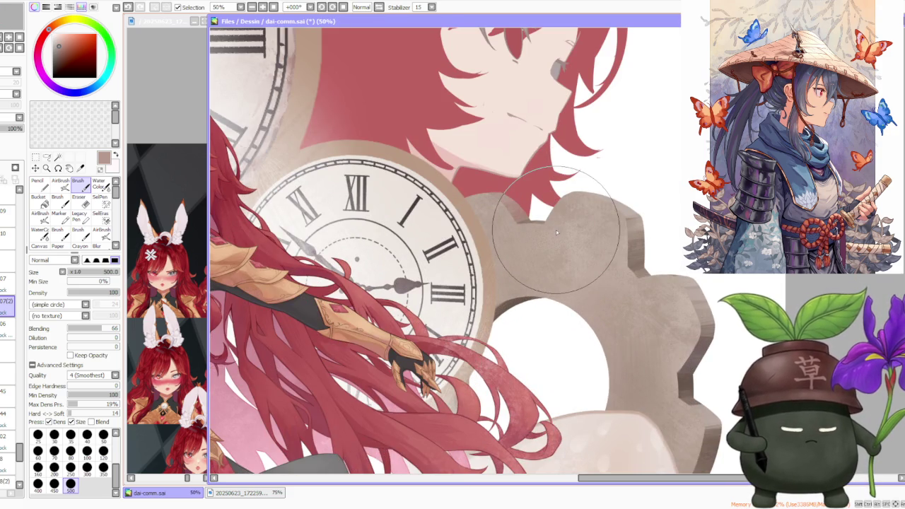
pyautogui.scroll(-3, 555, 232)
pyautogui.scroll(-1, 556, 232)
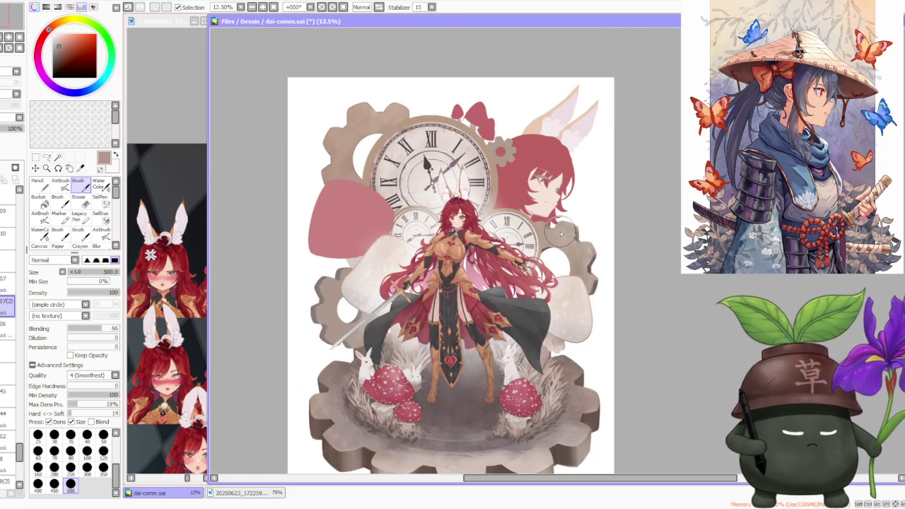
pyautogui.scroll(-1, 556, 232)
pyautogui.scroll(4, 438, 205)
pyautogui.scroll(1, 438, 206)
pyautogui.scroll(-3, 437, 206)
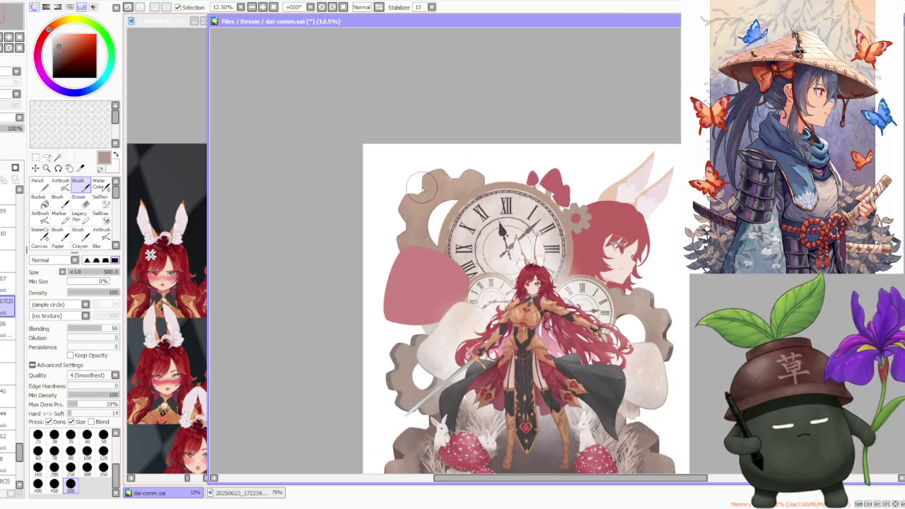
pyautogui.scroll(-3, 437, 206)
pyautogui.scroll(2, 475, 295)
pyautogui.scroll(1, 475, 295)
pyautogui.scroll(-1, 475, 296)
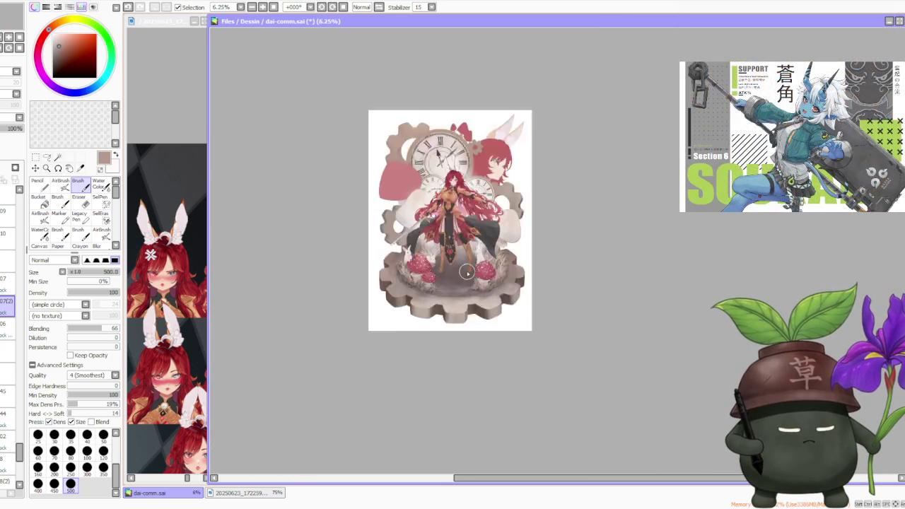
pyautogui.scroll(1, 451, 204)
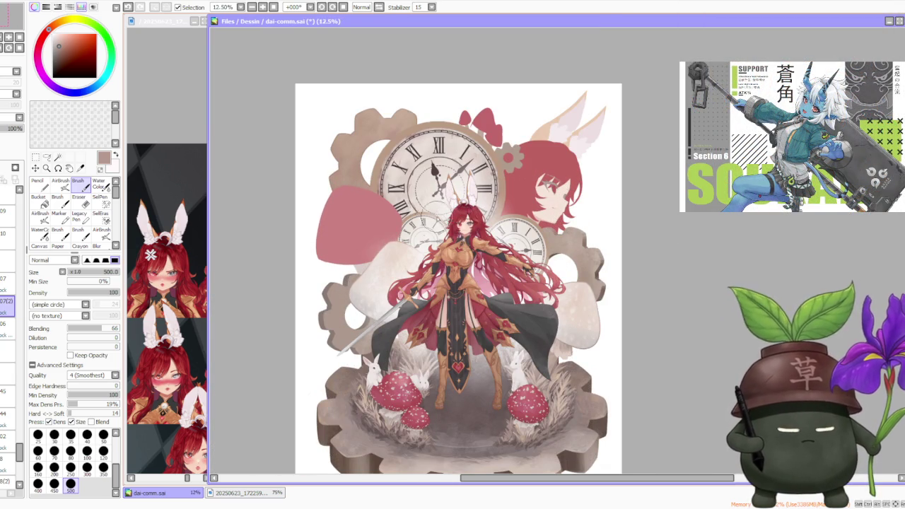
pyautogui.scroll(-1, 382, 253)
pyautogui.scroll(2, 382, 253)
pyautogui.scroll(1, 382, 253)
pyautogui.scroll(-1, 350, 241)
pyautogui.scroll(-1, 382, 244)
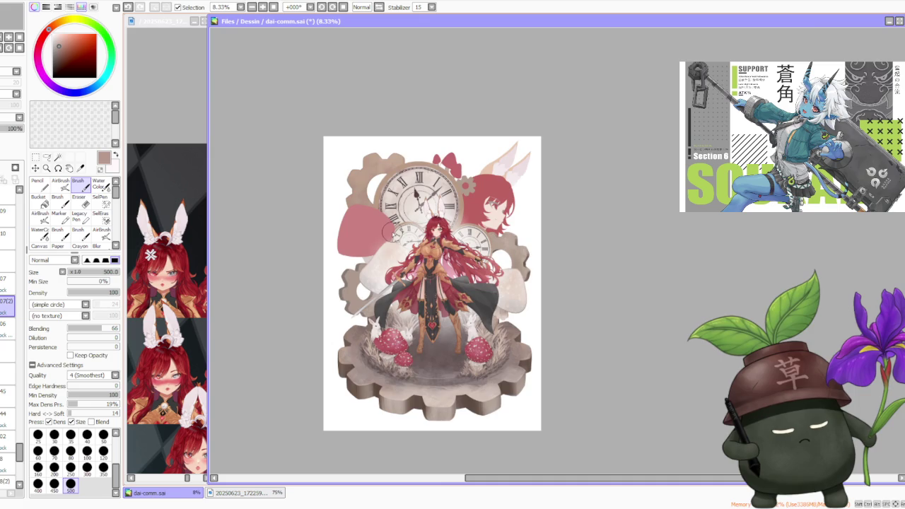
pyautogui.scroll(3, 354, 307)
pyautogui.scroll(3, 350, 297)
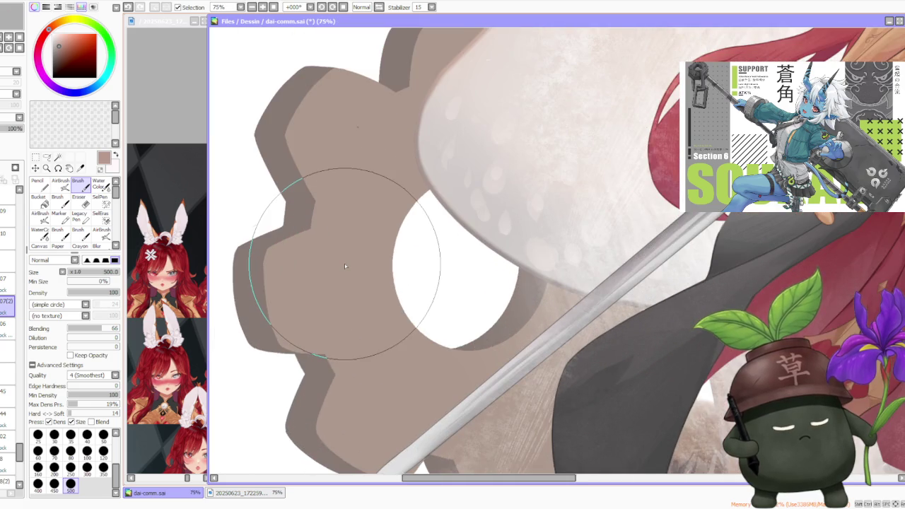
pyautogui.scroll(-3, 345, 264)
pyautogui.scroll(2, 420, 335)
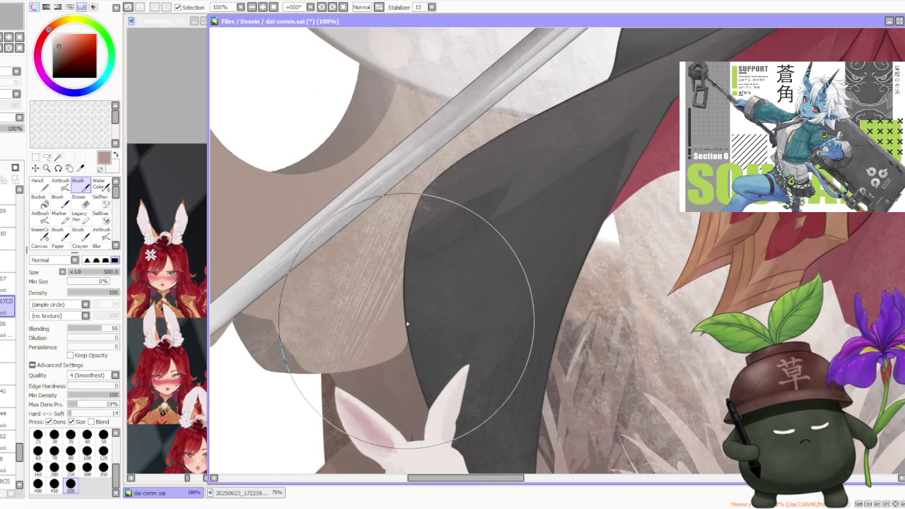
pyautogui.scroll(1, 409, 327)
pyautogui.scroll(-3, 406, 324)
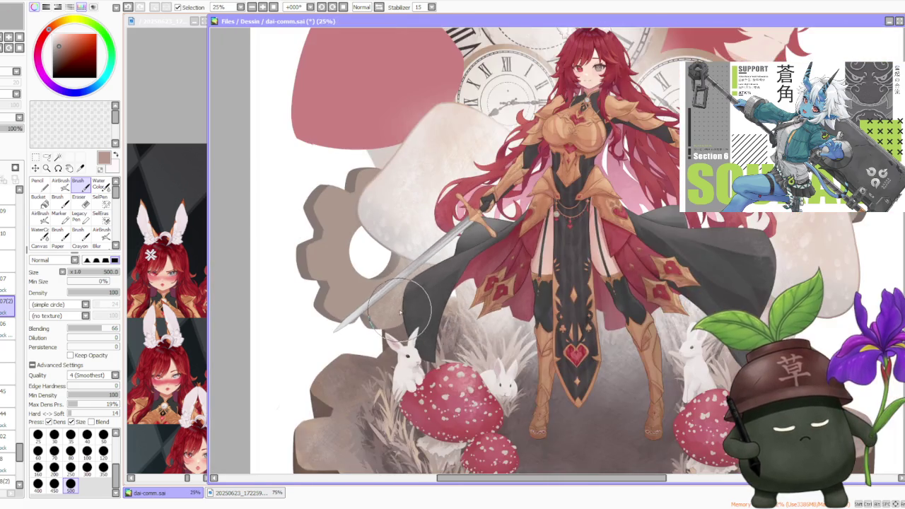
pyautogui.scroll(-2, 400, 283)
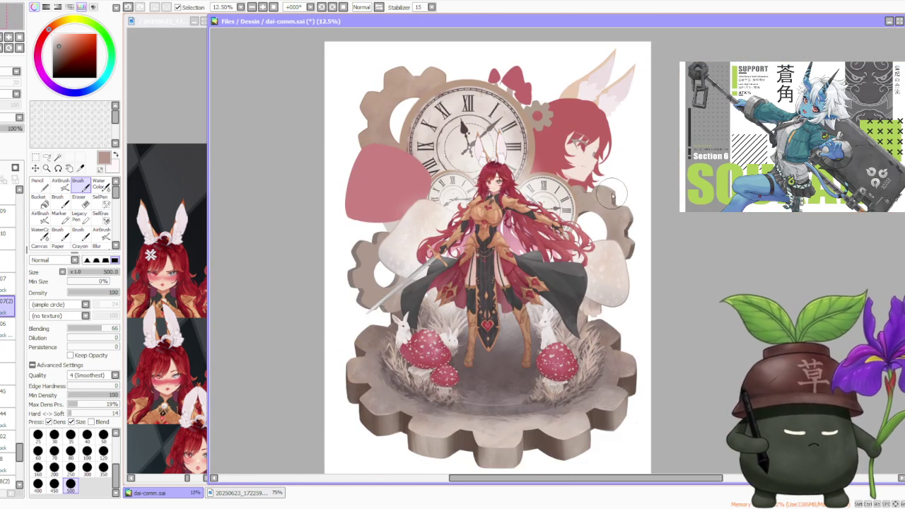
pyautogui.scroll(-1, 611, 194)
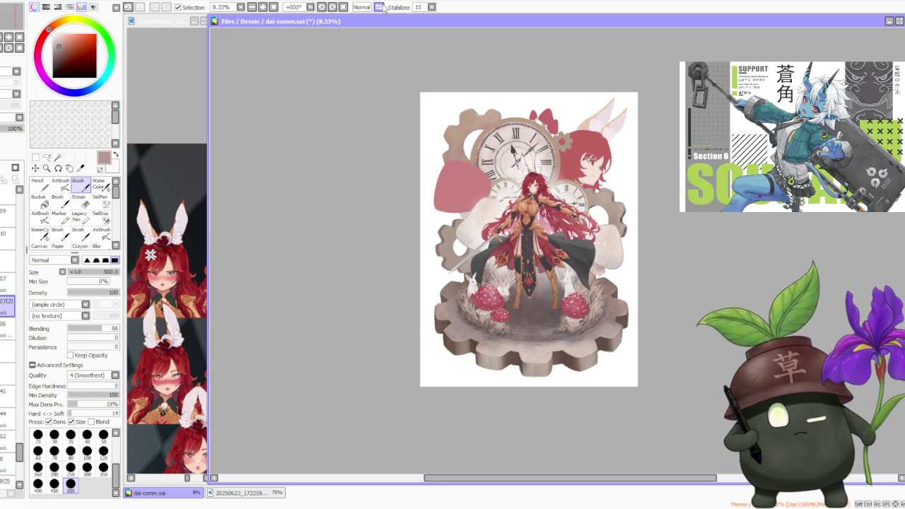
pyautogui.click(380, 7)
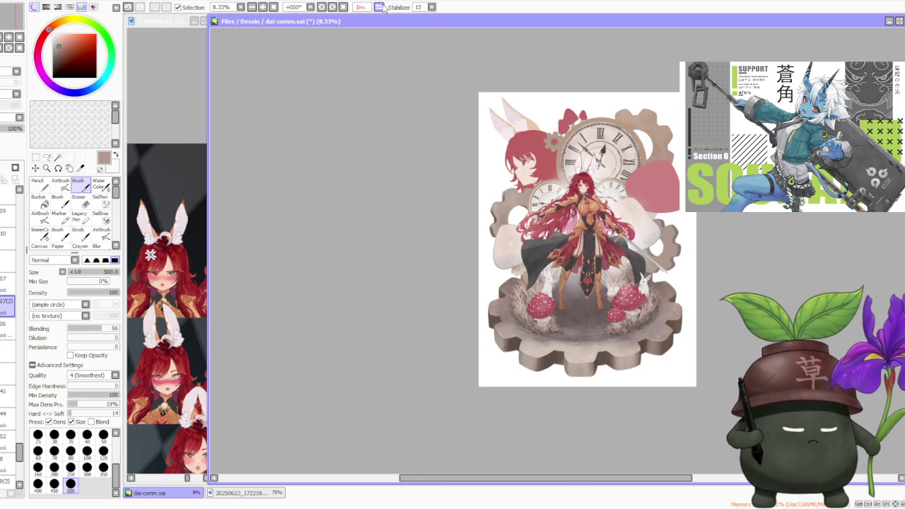
pyautogui.click(380, 7)
pyautogui.click(380, 7)
pyautogui.click(380, 7)
pyautogui.click(379, 7)
pyautogui.click(380, 7)
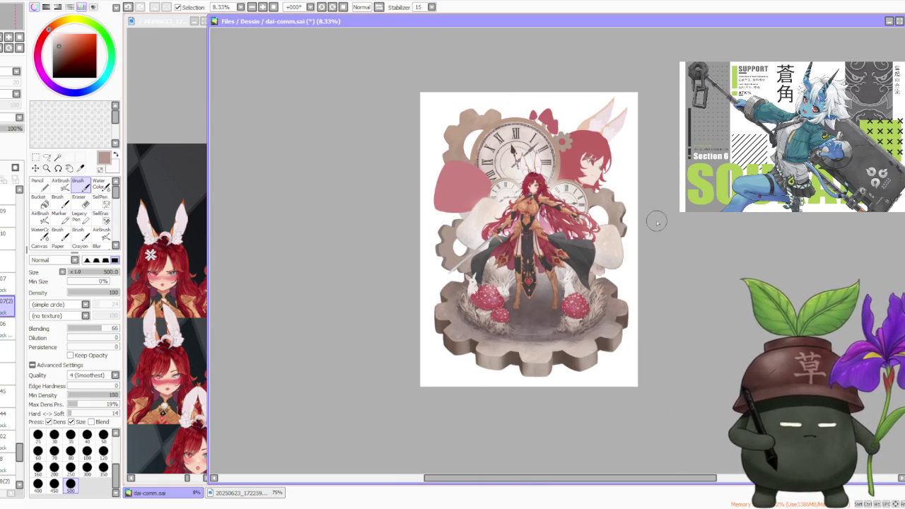
pyautogui.scroll(1, 627, 224)
pyautogui.scroll(1, 333, 163)
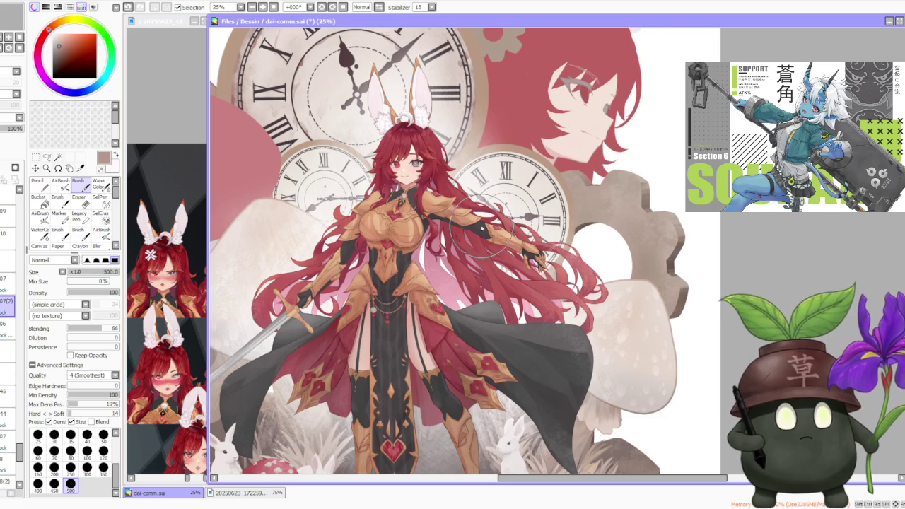
pyautogui.scroll(-1, 482, 228)
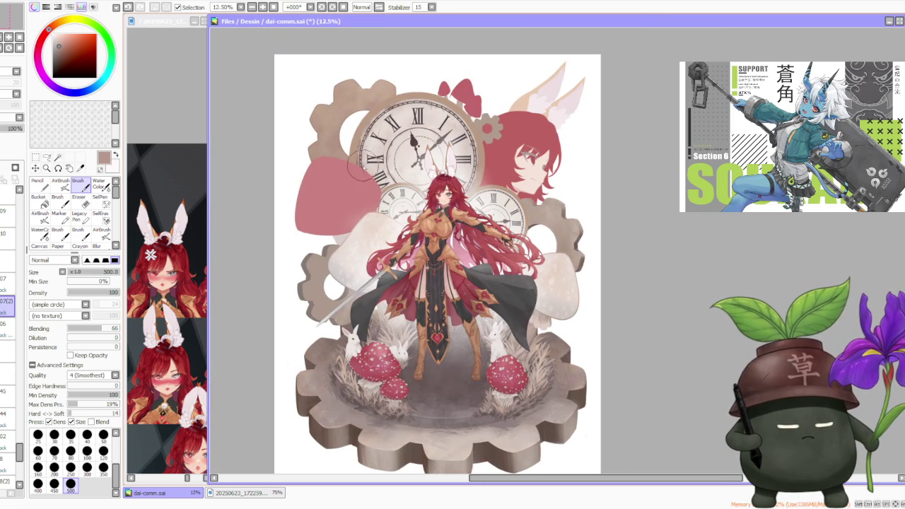
pyautogui.scroll(1, 379, 210)
pyautogui.scroll(1, 385, 280)
pyautogui.scroll(2, 403, 290)
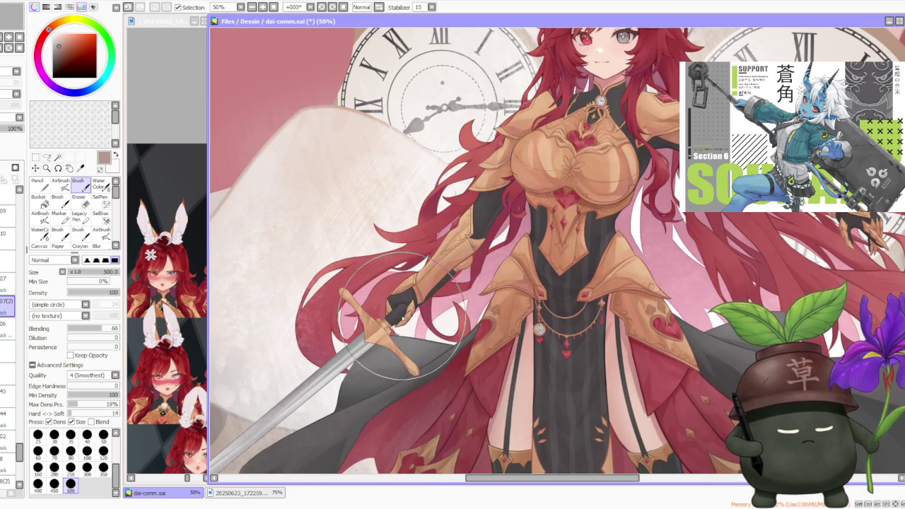
pyautogui.scroll(-3, 421, 304)
pyautogui.scroll(-1, 467, 226)
pyautogui.scroll(2, 456, 188)
pyautogui.scroll(-1, 467, 178)
pyautogui.scroll(-1, 467, 179)
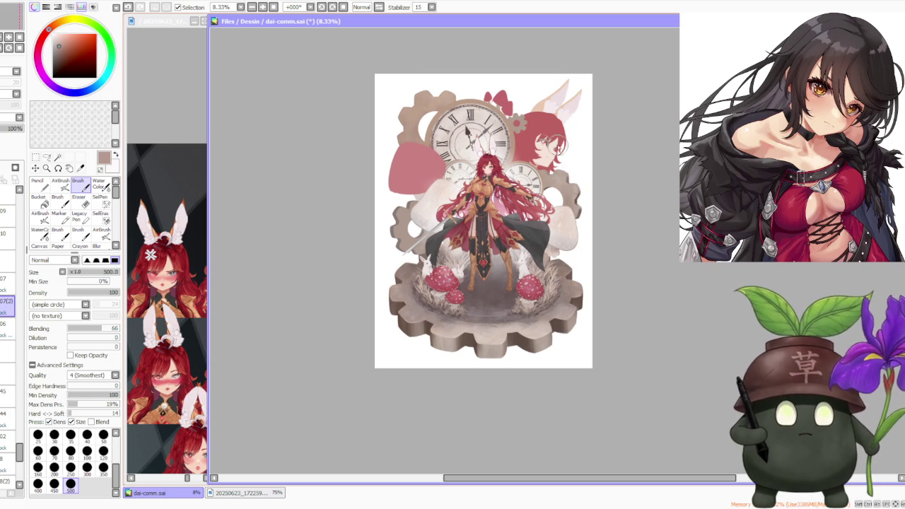
pyautogui.scroll(1, 573, 104)
pyautogui.scroll(1, 558, 120)
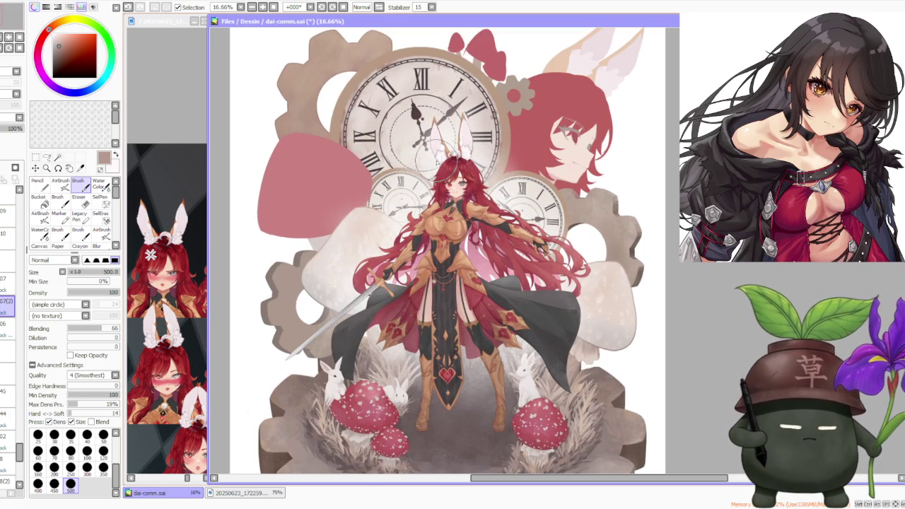
pyautogui.scroll(-1, 430, 151)
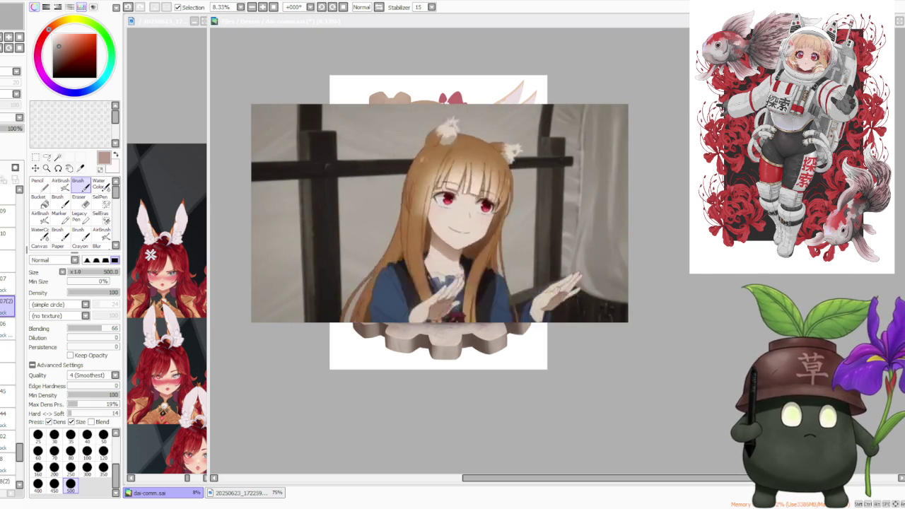
pyautogui.moveTo(406, 418); pyautogui.dragTo(440, 460)
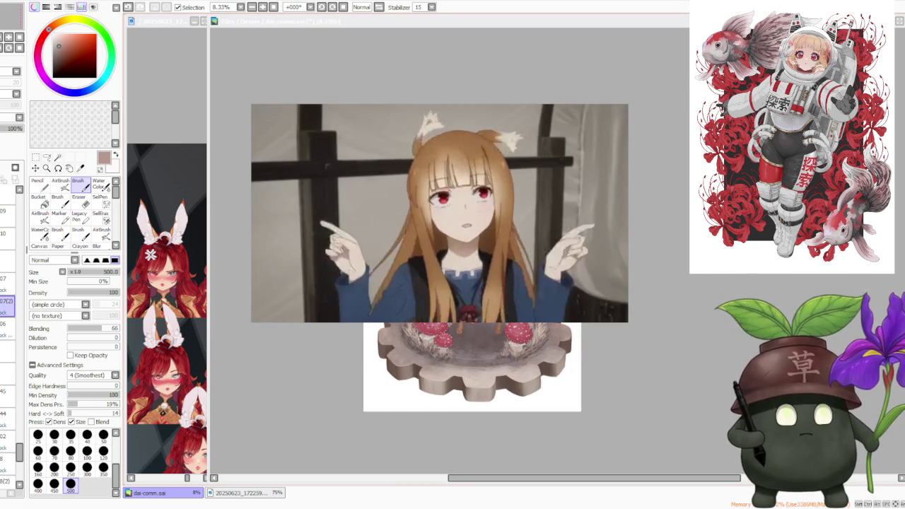
pyautogui.scroll(1, 417, 174)
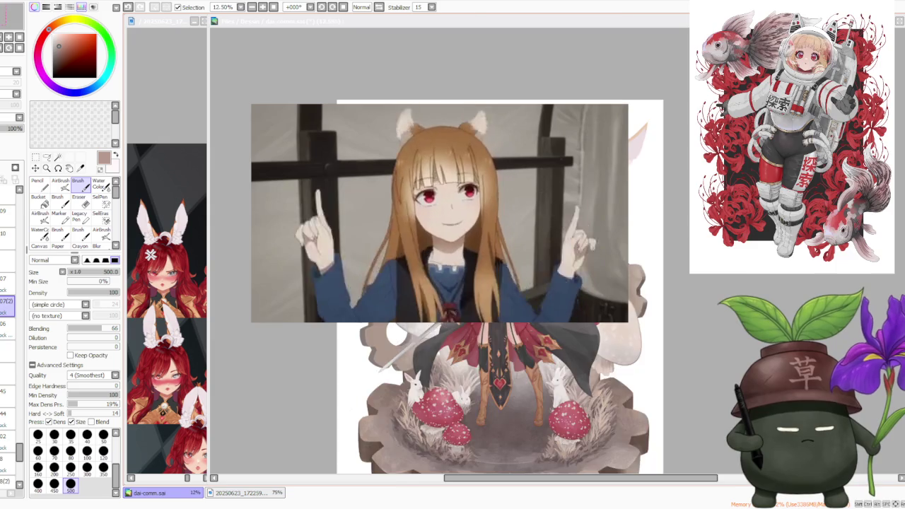
pyautogui.scroll(-1, 416, 150)
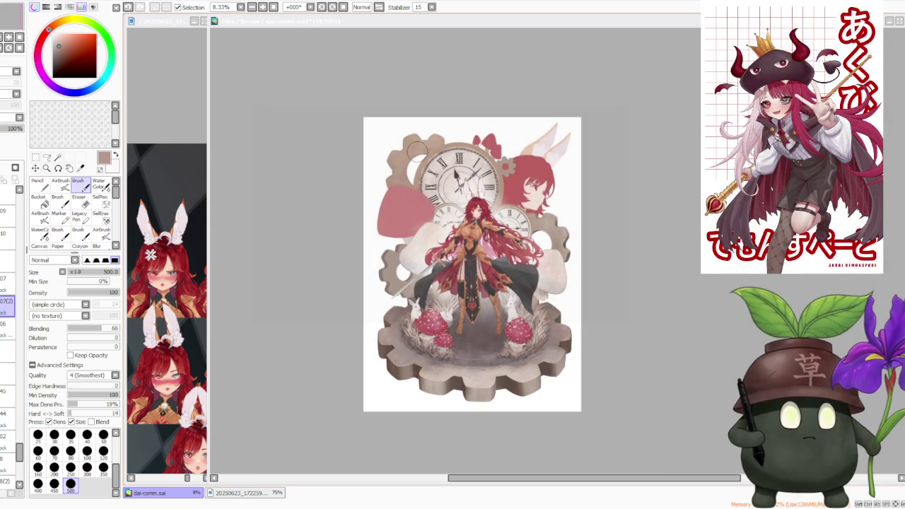
pyautogui.scroll(-1, 422, 146)
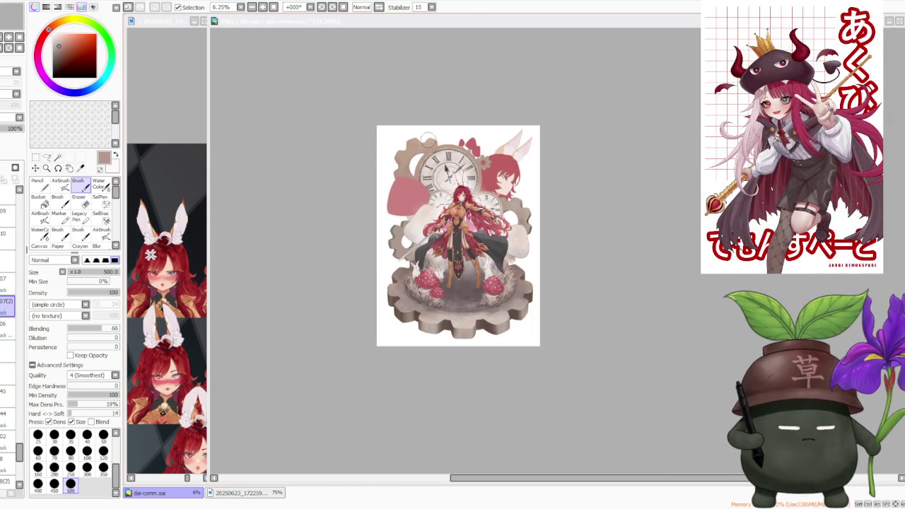
pyautogui.scroll(2, 437, 124)
pyautogui.scroll(-1, 499, 162)
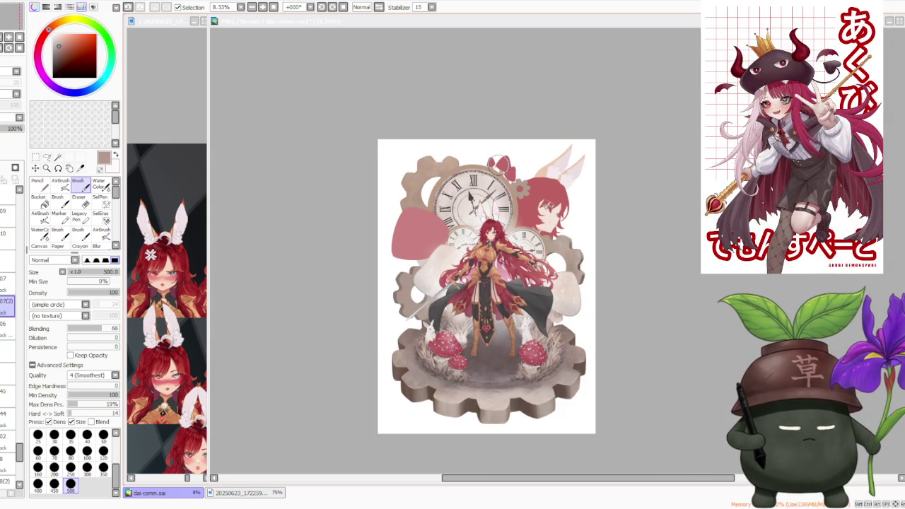
pyautogui.scroll(1, 499, 162)
pyautogui.scroll(1, 499, 162)
pyautogui.scroll(1, 311, 381)
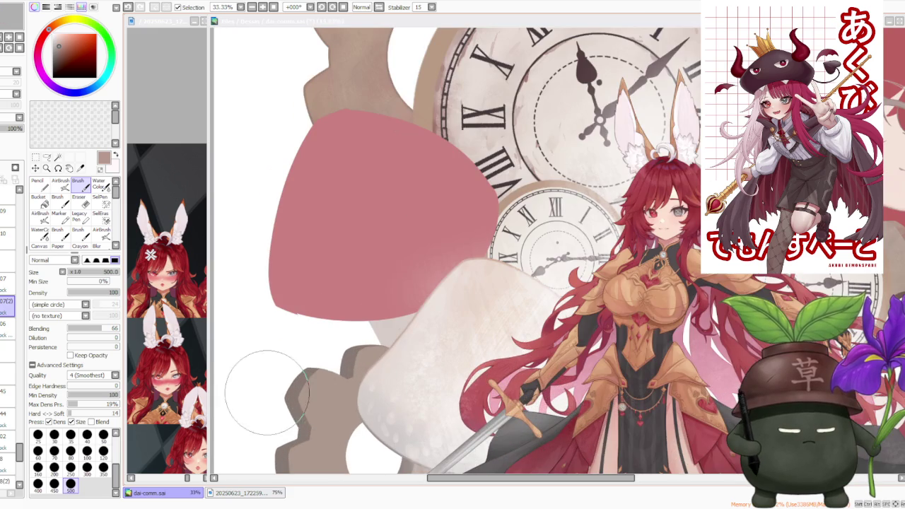
pyautogui.scroll(-1, 332, 328)
pyautogui.scroll(-1, 339, 320)
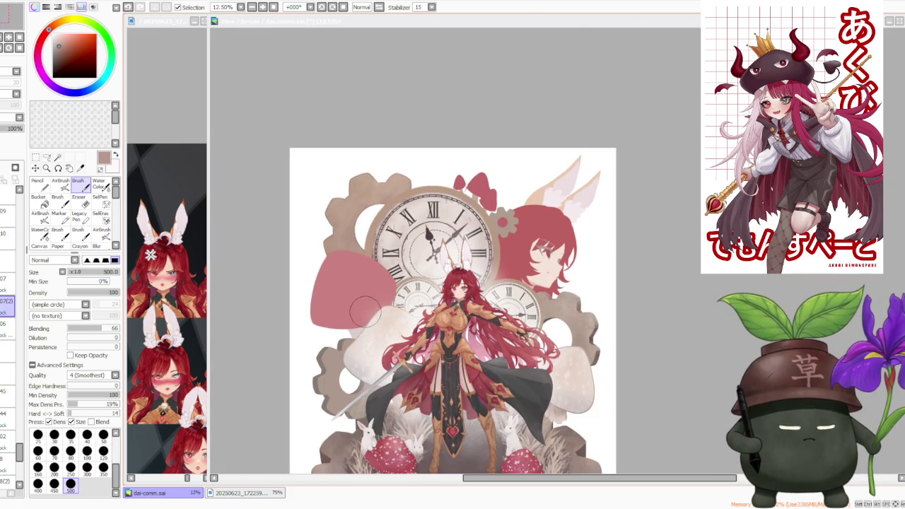
pyautogui.scroll(-1, 366, 310)
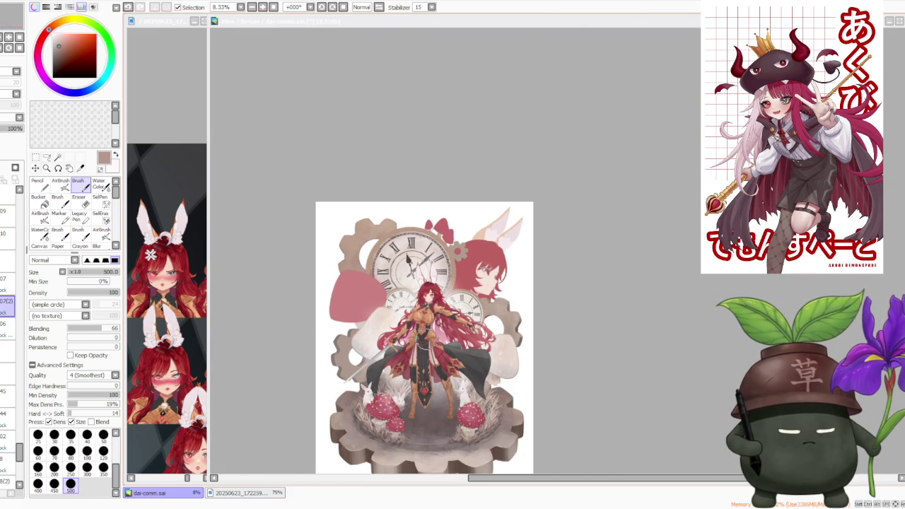
pyautogui.scroll(3, 354, 255)
pyautogui.scroll(2, 373, 264)
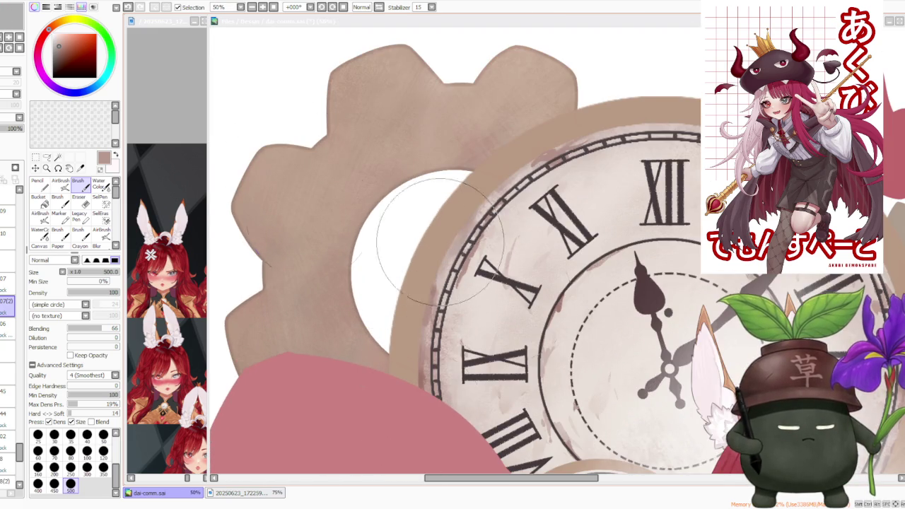
pyautogui.scroll(-3, 404, 389)
pyautogui.scroll(-2, 348, 283)
pyautogui.scroll(2, 395, 258)
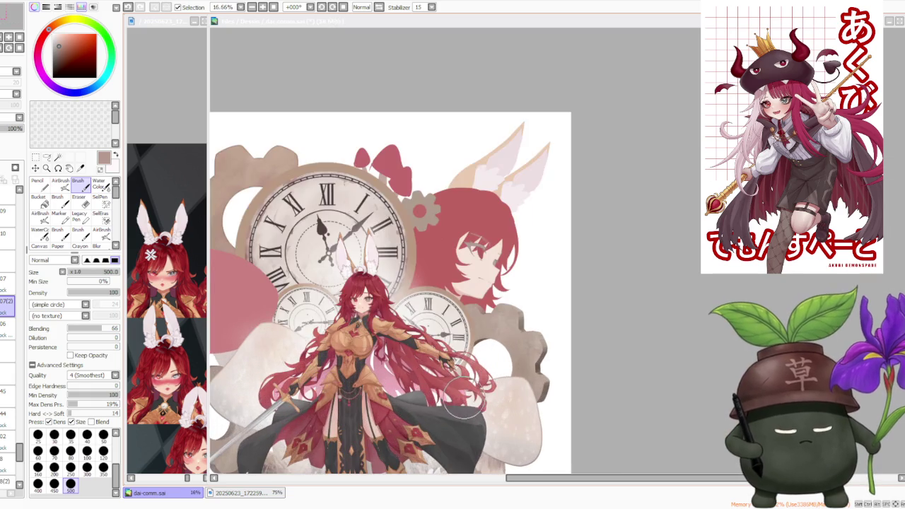
pyautogui.scroll(-2, 460, 396)
pyautogui.scroll(-1, 470, 375)
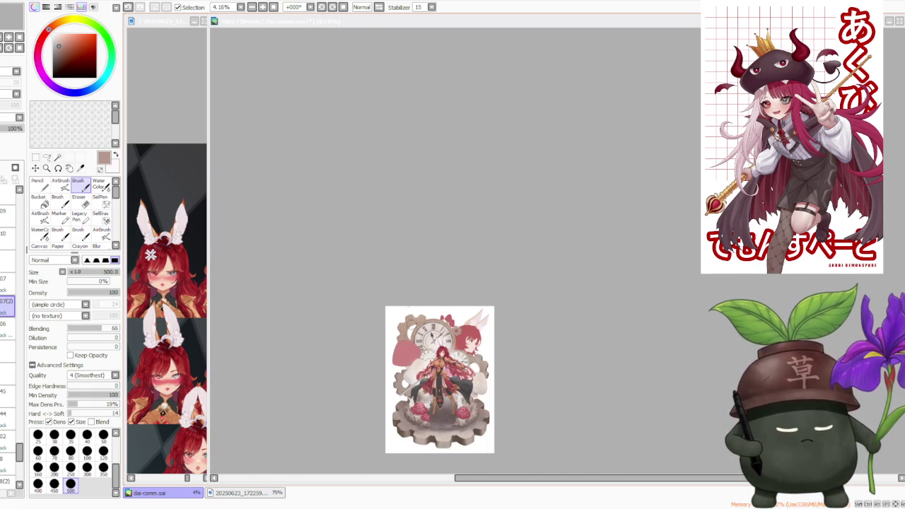
pyautogui.scroll(2, 476, 357)
pyautogui.scroll(1, 427, 357)
pyautogui.scroll(-1, 426, 358)
pyautogui.scroll(-3, 428, 358)
pyautogui.scroll(1, 445, 332)
pyautogui.scroll(1, 453, 311)
pyautogui.scroll(3, 463, 288)
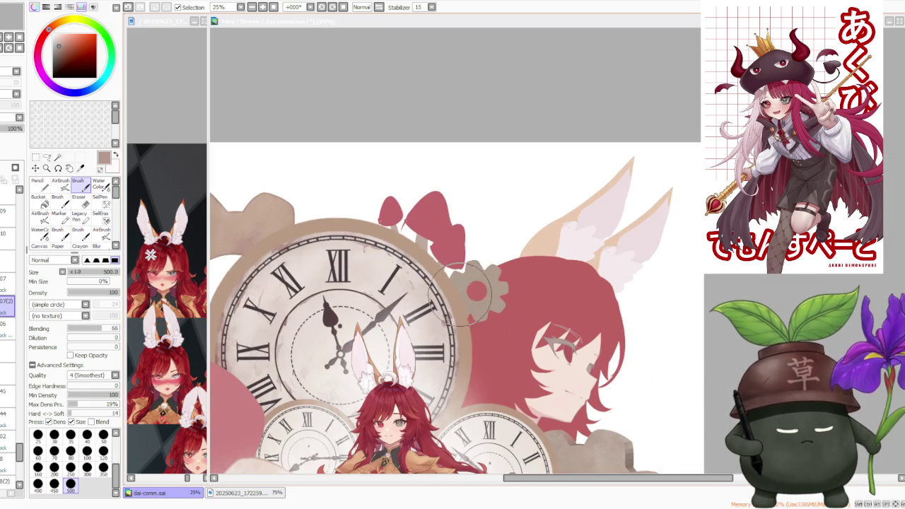
pyautogui.scroll(-2, 471, 290)
pyautogui.scroll(-2, 481, 291)
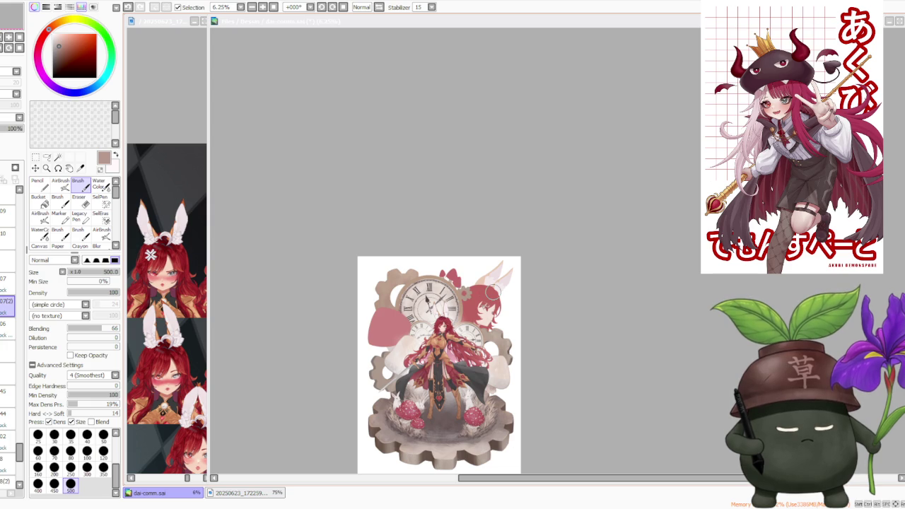
pyautogui.scroll(1, 466, 316)
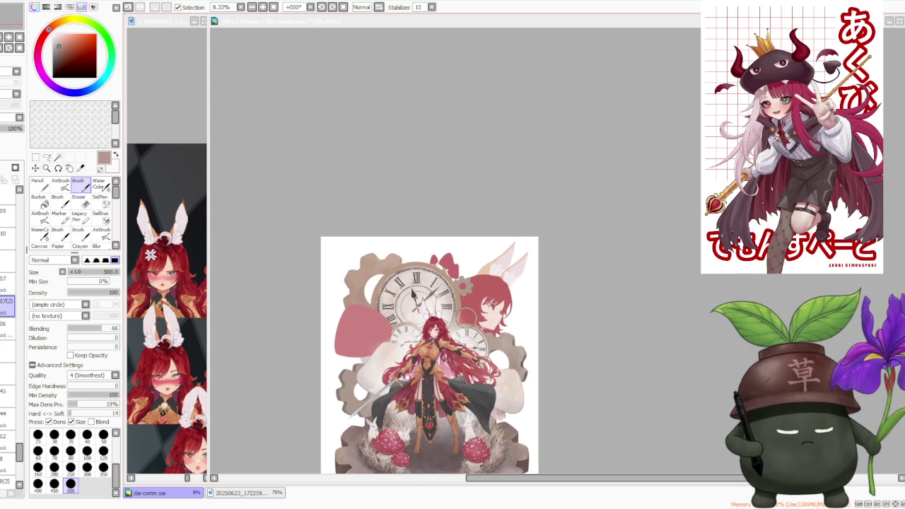
pyautogui.scroll(-1, 470, 337)
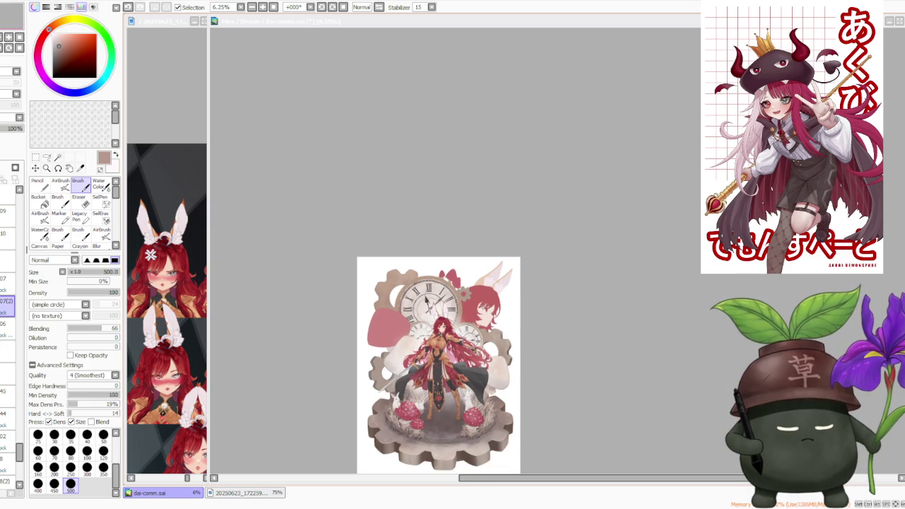
pyautogui.scroll(2, 450, 306)
pyautogui.scroll(1, 445, 304)
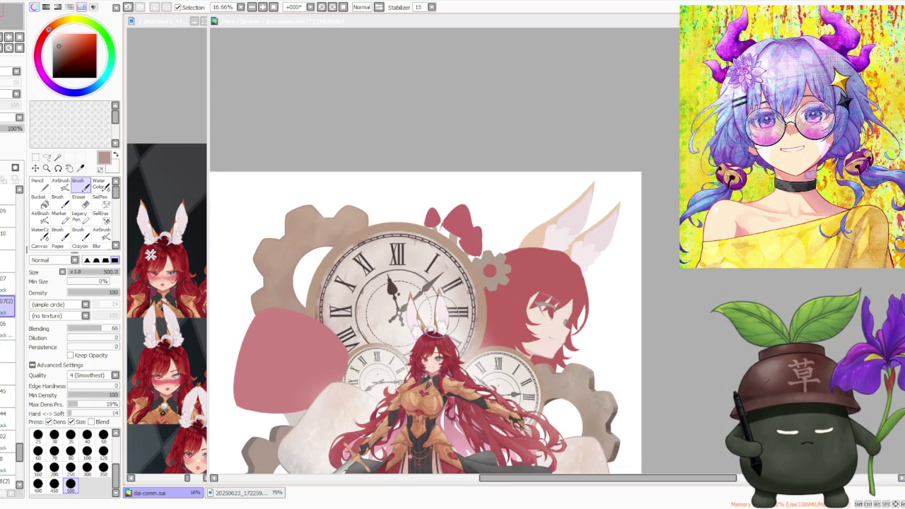
pyautogui.scroll(1, 380, 287)
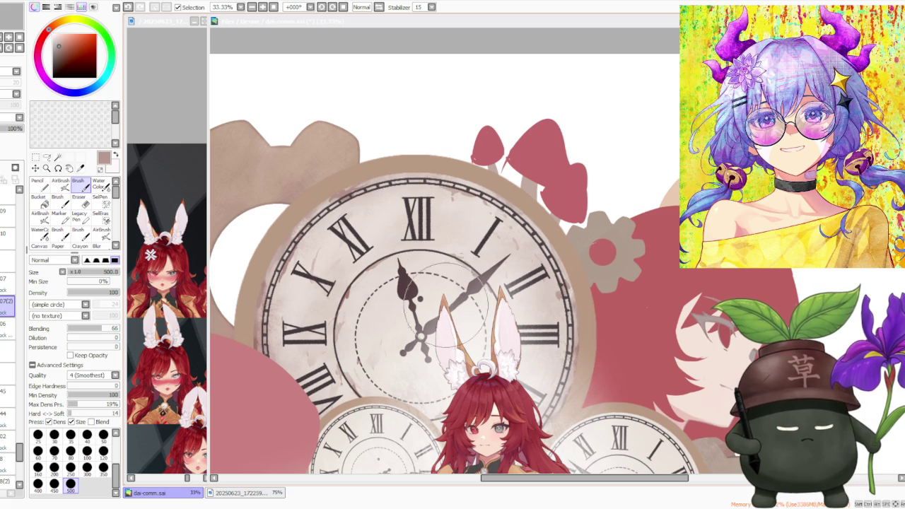
pyautogui.scroll(-1, 445, 283)
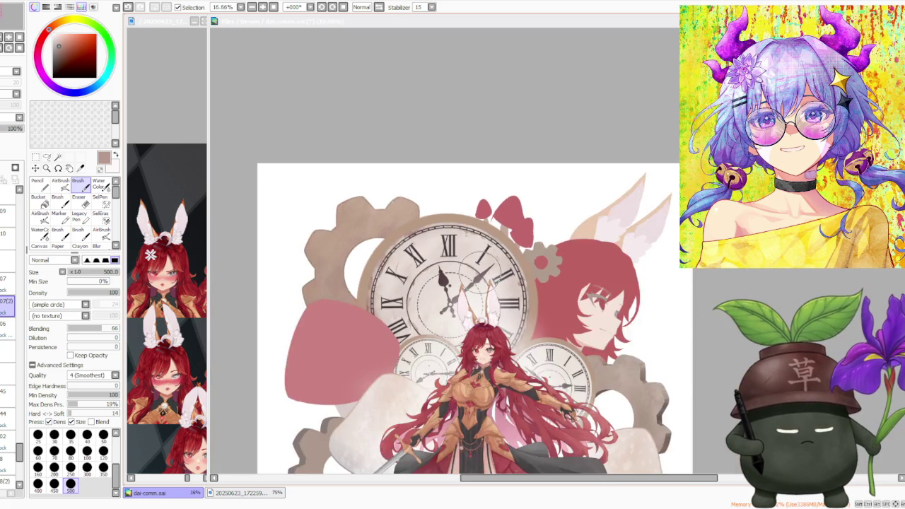
pyautogui.scroll(-1, 474, 266)
pyautogui.scroll(1, 523, 370)
pyautogui.scroll(1, 539, 367)
pyautogui.scroll(-1, 535, 367)
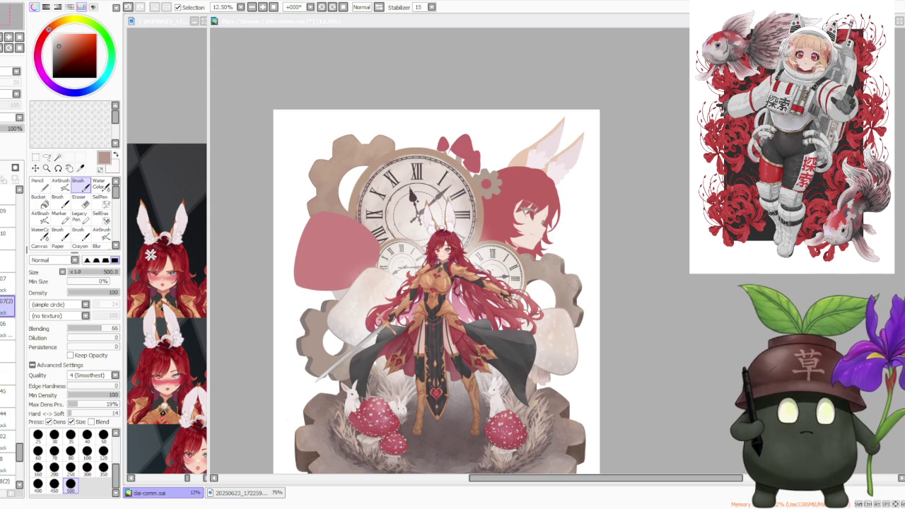
# Zoom out to 12.5% to review the whole illustration.
pyautogui.scroll(-1, 658, 223)
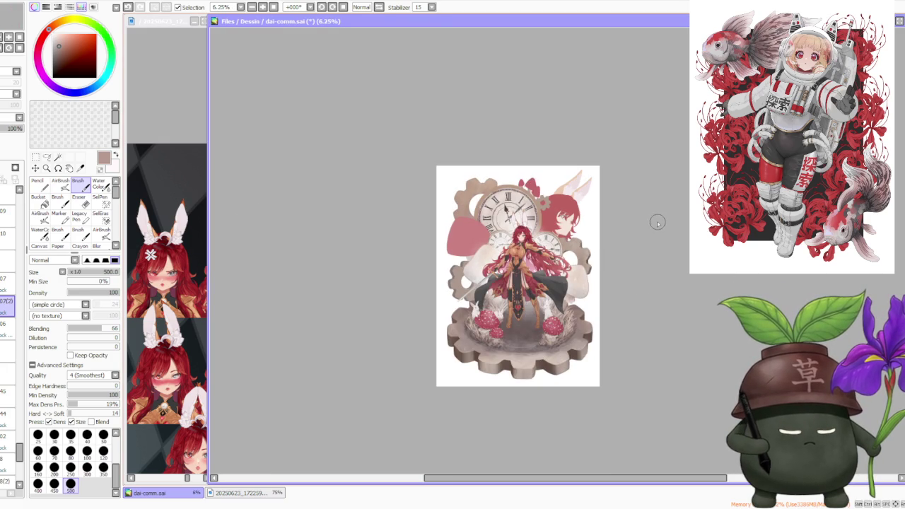
pyautogui.scroll(1, 599, 212)
pyautogui.scroll(2, 536, 164)
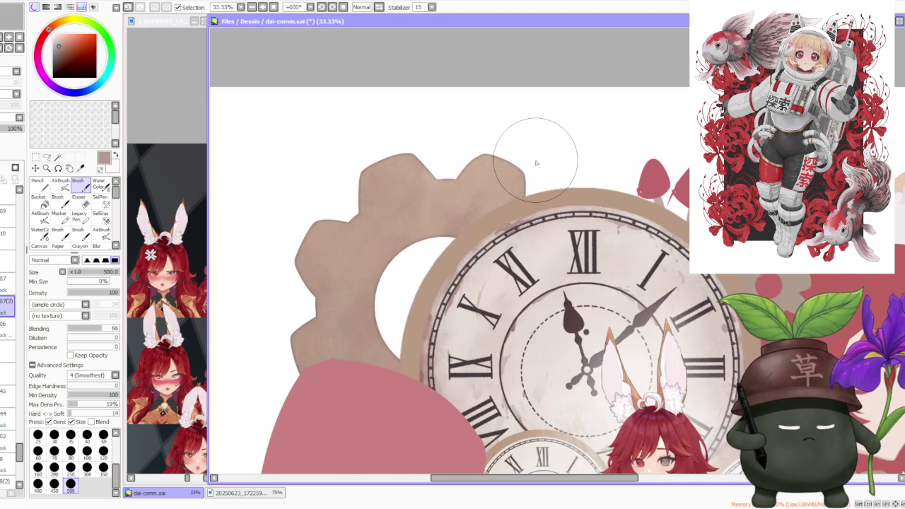
pyautogui.scroll(-2, 533, 162)
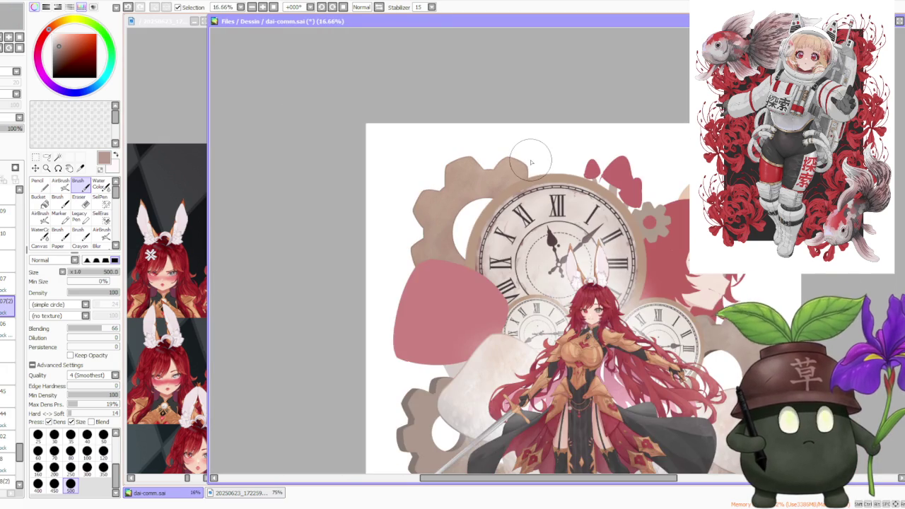
pyautogui.scroll(-2, 531, 162)
pyautogui.scroll(2, 643, 206)
pyautogui.scroll(-1, 586, 170)
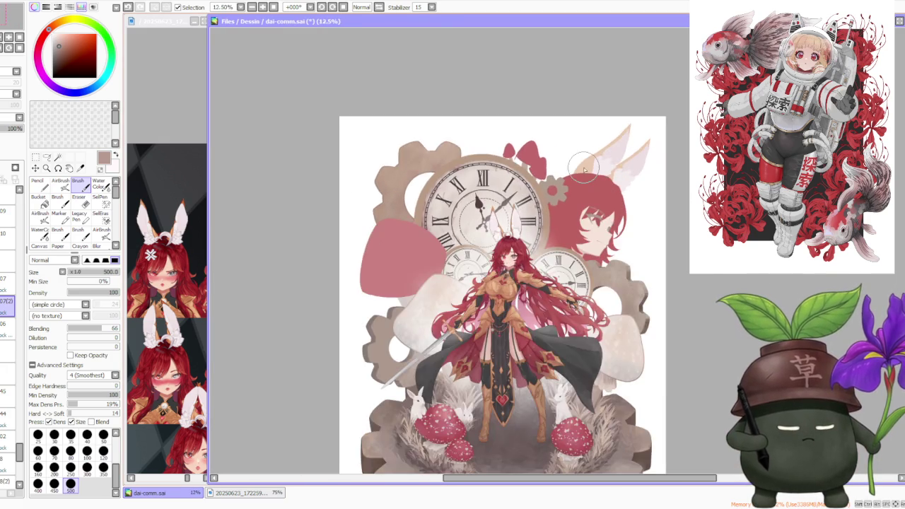
pyautogui.scroll(-1, 592, 177)
pyautogui.scroll(1, 593, 290)
pyautogui.scroll(1, 453, 251)
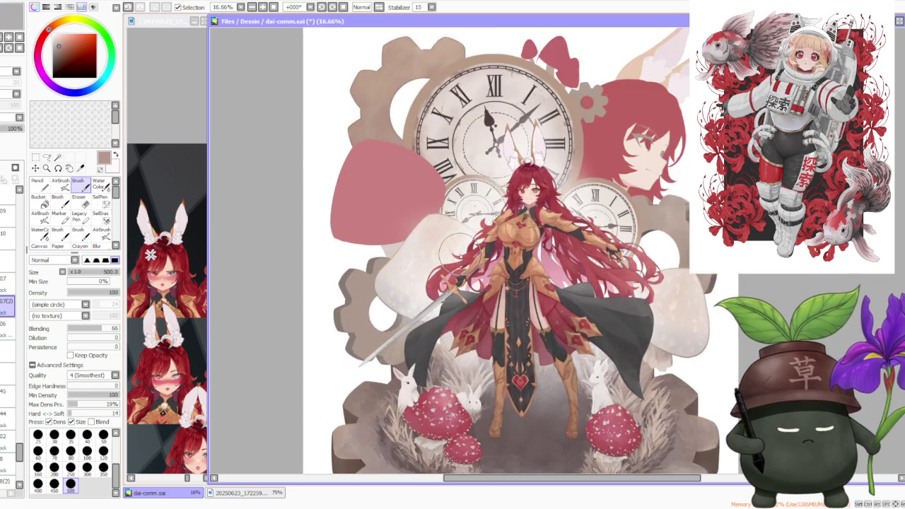
pyautogui.scroll(1, 458, 249)
pyautogui.scroll(-2, 456, 251)
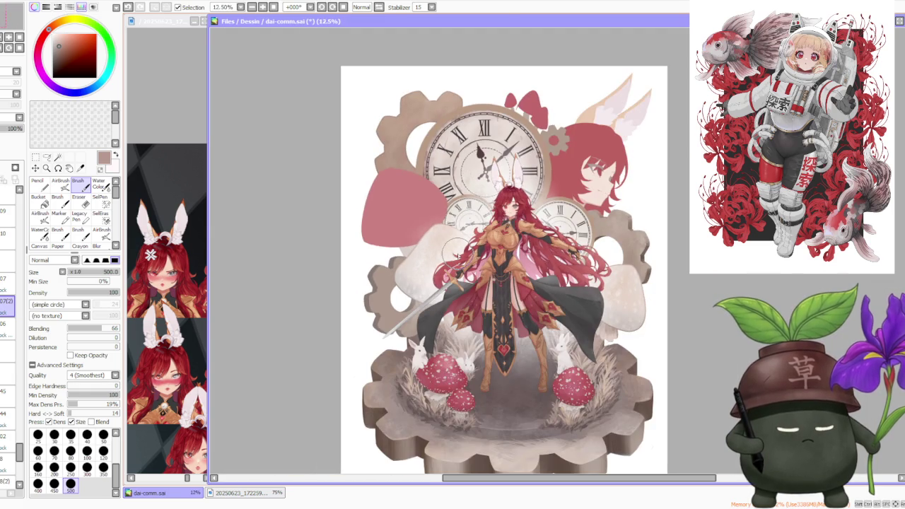
pyautogui.scroll(-1, 459, 254)
pyautogui.scroll(1, 525, 212)
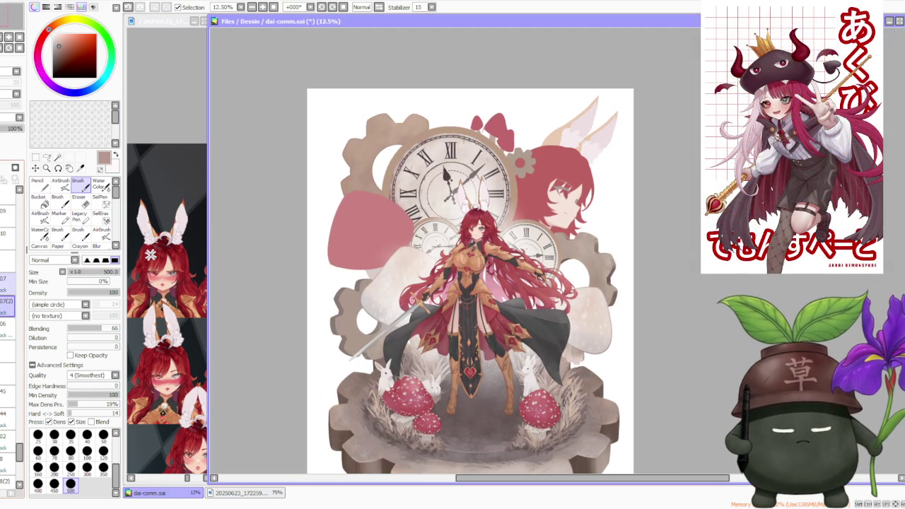
pyautogui.scroll(2, 547, 263)
pyautogui.scroll(3, 547, 264)
pyautogui.scroll(-1, 546, 262)
pyautogui.scroll(-2, 544, 263)
pyautogui.scroll(2, 537, 263)
pyautogui.scroll(2, 531, 264)
pyautogui.scroll(-1, 529, 262)
pyautogui.scroll(-1, 530, 260)
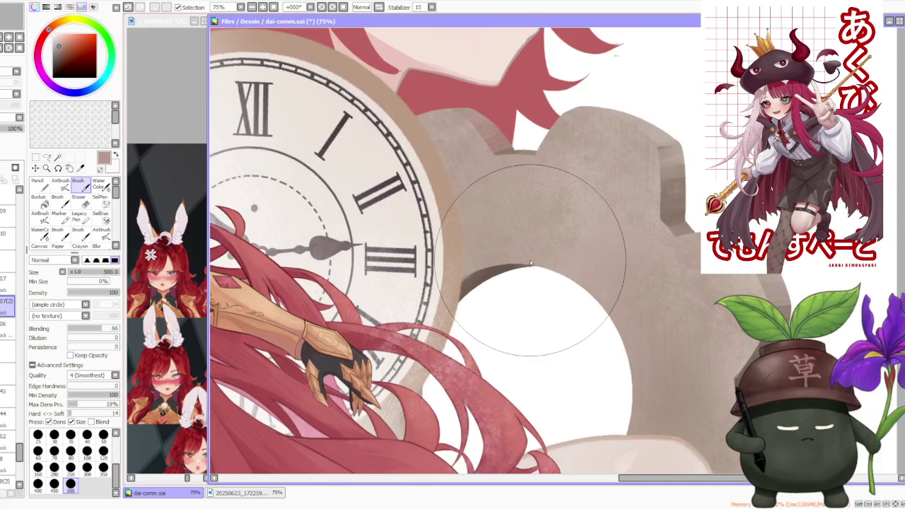
pyautogui.scroll(-2, 530, 260)
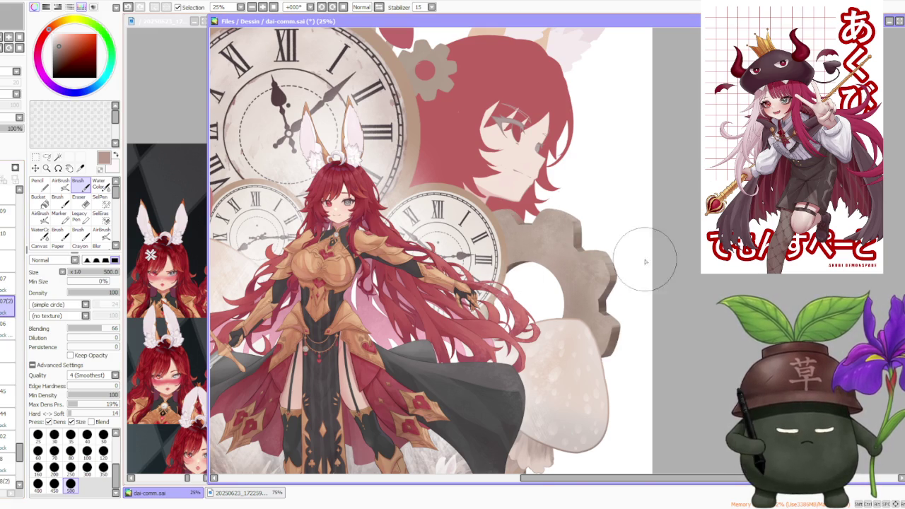
pyautogui.scroll(3, 534, 262)
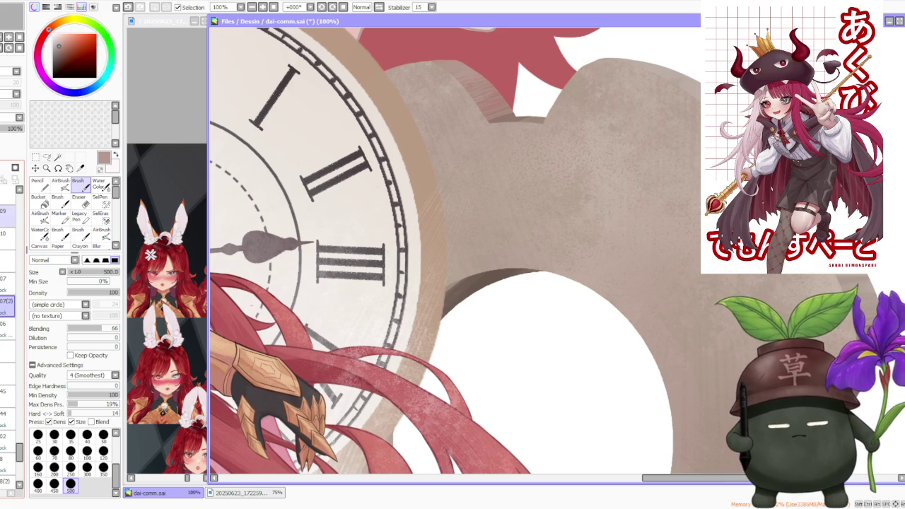
# Sample the dark brown on the gear's inner edge and set the brush size to 120.
pyautogui.keyDown('alt'); pyautogui.click(485, 277); pyautogui.keyUp('alt')
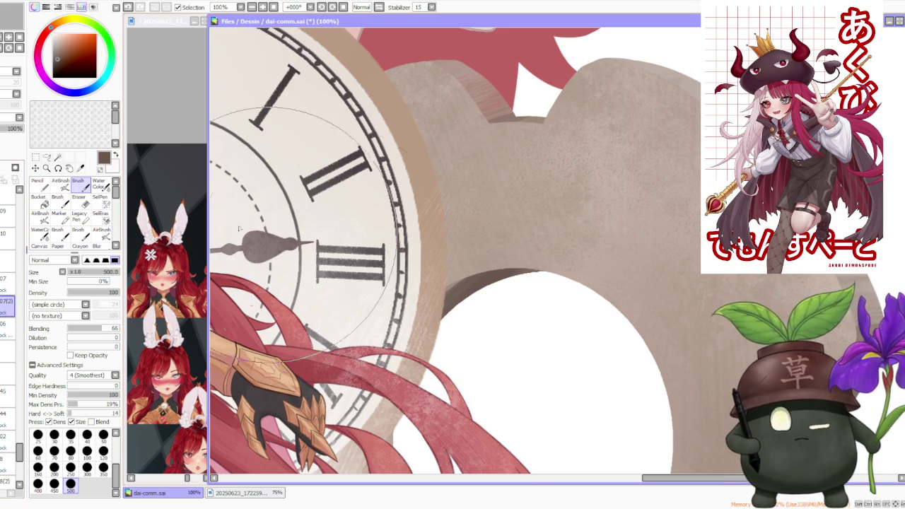
pyautogui.click(103, 450)
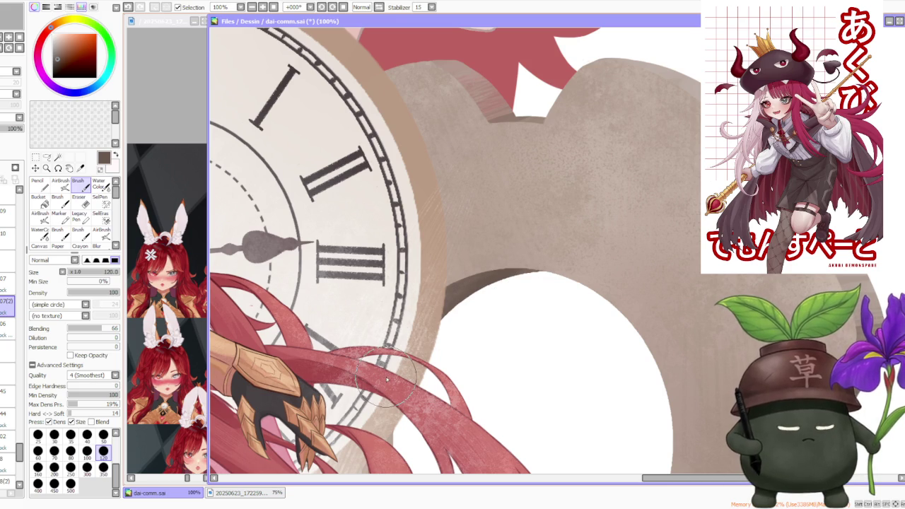
pyautogui.scroll(-7, 495, 173)
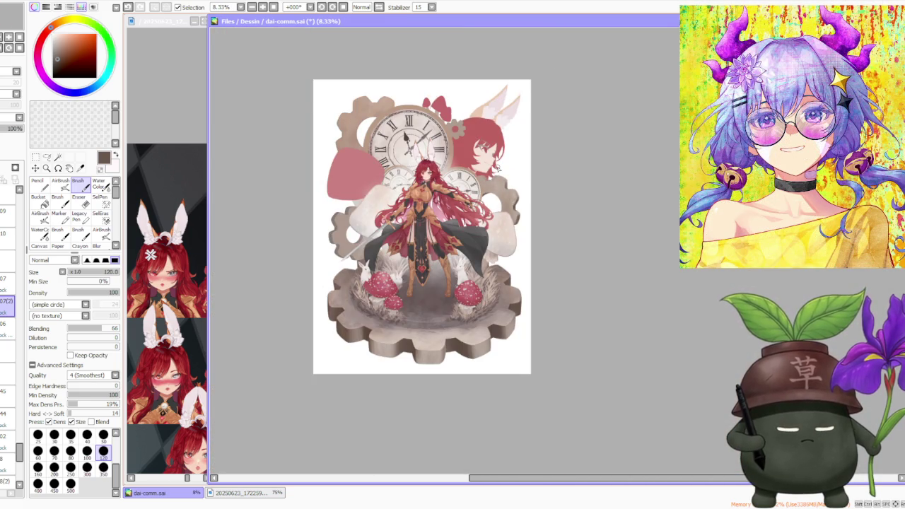
# Zoom in and out to review the armored girl, clocks and mushrooms across the canvas.
pyautogui.scroll(-1, 497, 168)
pyautogui.scroll(1, 403, 133)
pyautogui.scroll(2, 407, 134)
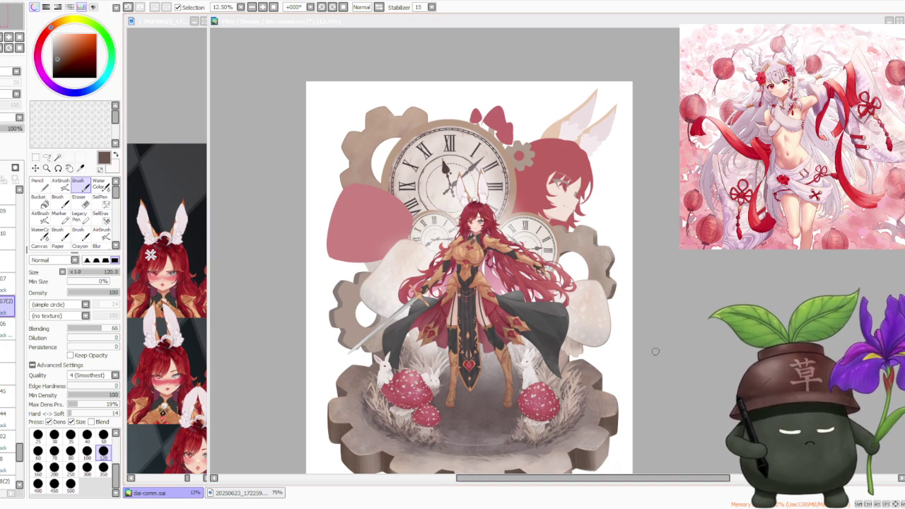
pyautogui.scroll(-2, 671, 324)
# Set the airbrush size to 350 and undo a stray stroke.
pyautogui.scroll(2, 622, 292)
pyautogui.scroll(1, 611, 279)
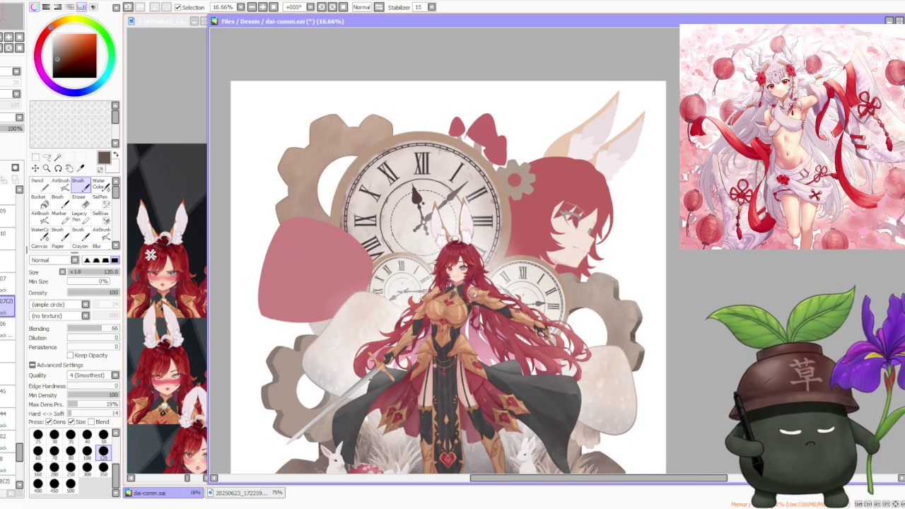
pyautogui.scroll(1, 598, 277)
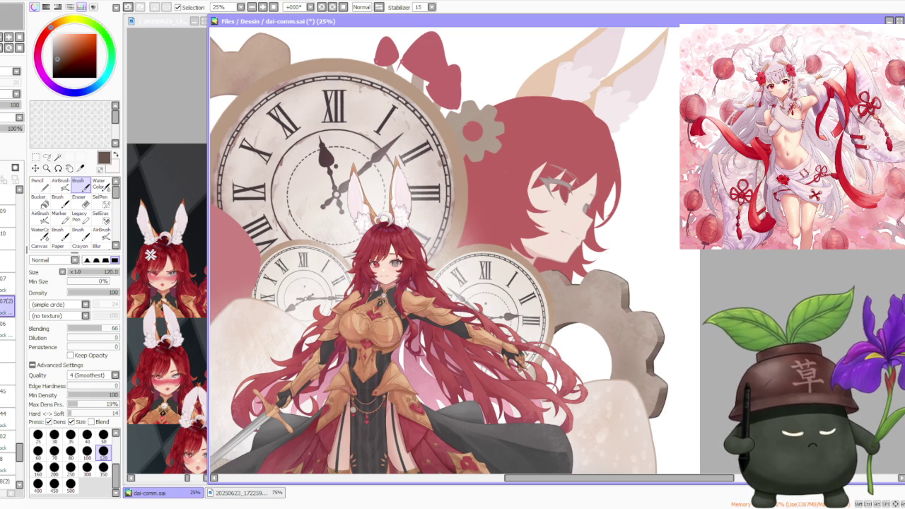
pyautogui.scroll(1, 532, 307)
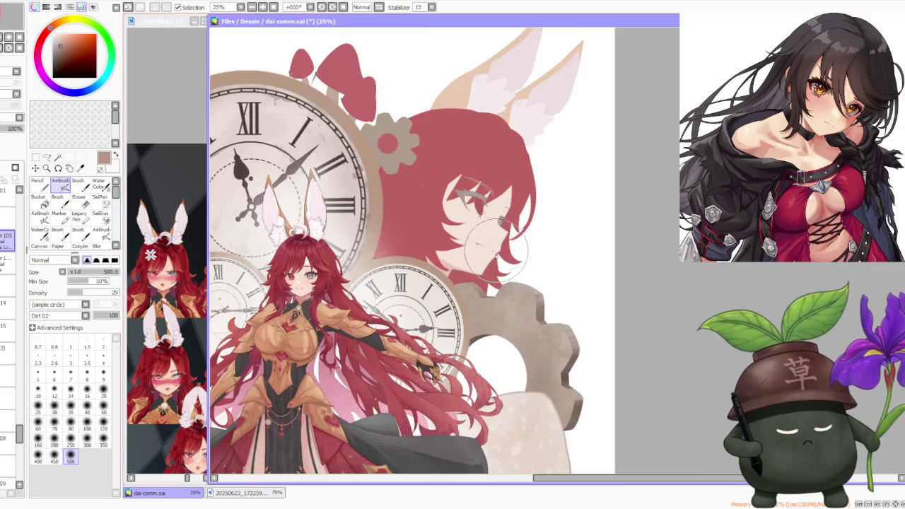
pyautogui.moveTo(603, 296); pyautogui.dragTo(532, 307)
pyautogui.scroll(1, 522, 323)
pyautogui.scroll(1, 498, 342)
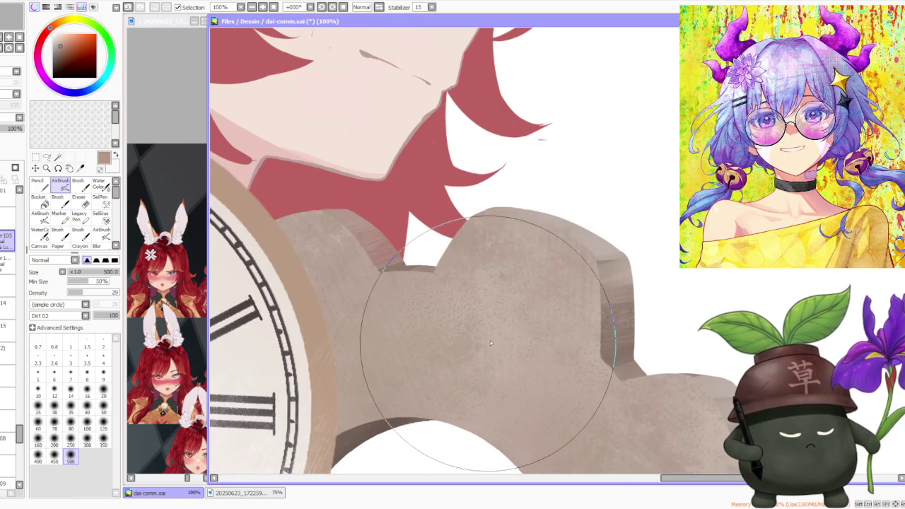
pyautogui.scroll(-1, 499, 345)
pyautogui.scroll(-3, 498, 345)
pyautogui.click(103, 444)
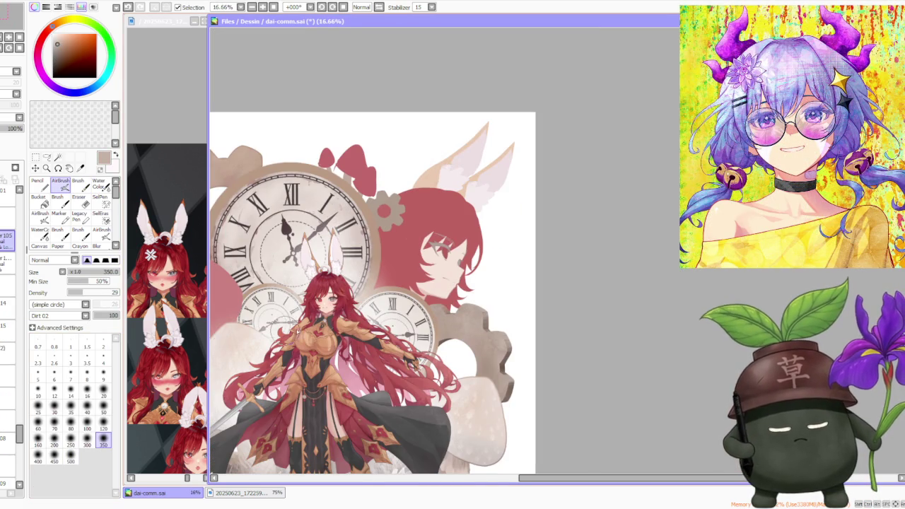
pyautogui.scroll(-3, 271, 334)
pyautogui.scroll(1, 256, 338)
pyautogui.scroll(2, 256, 338)
pyautogui.hotkey('ctrl', 'z')
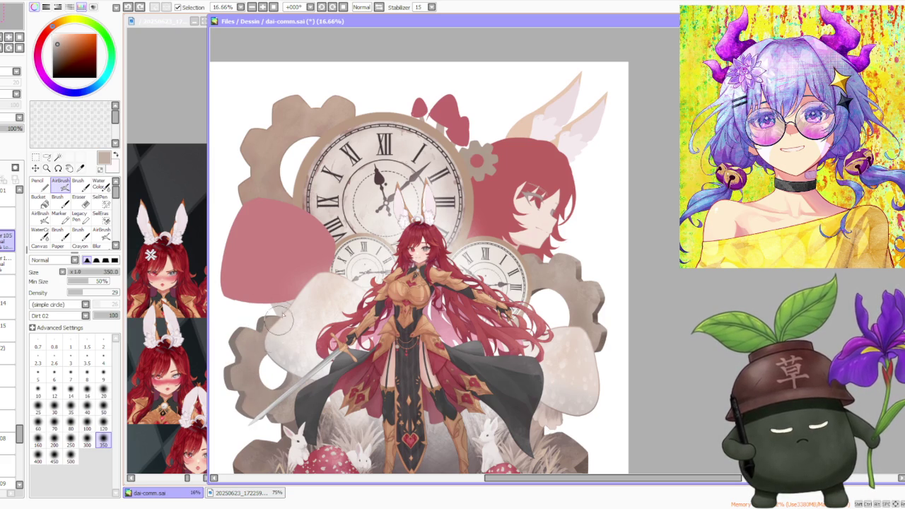
# Airbrush darker brown over the lower-left gear, keeping its round hole white.
pyautogui.scroll(2, 273, 332)
pyautogui.scroll(-2, 283, 325)
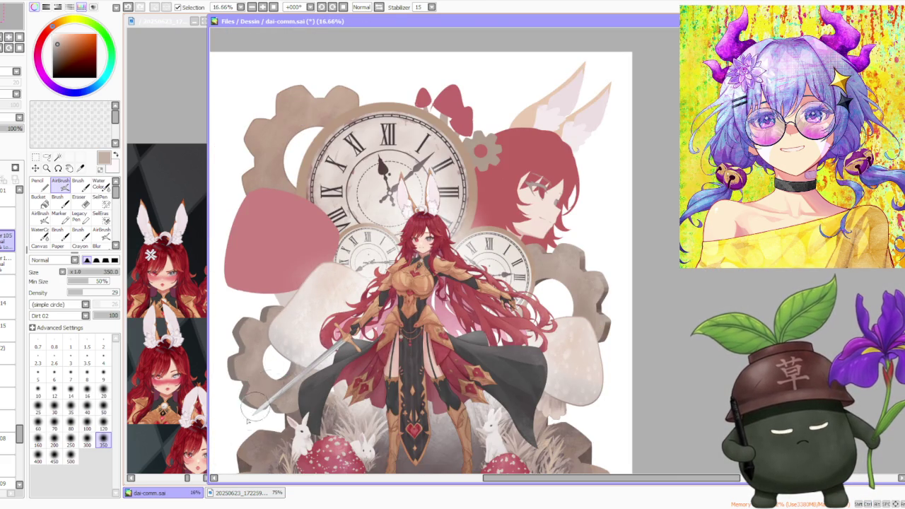
pyautogui.scroll(1, 297, 348)
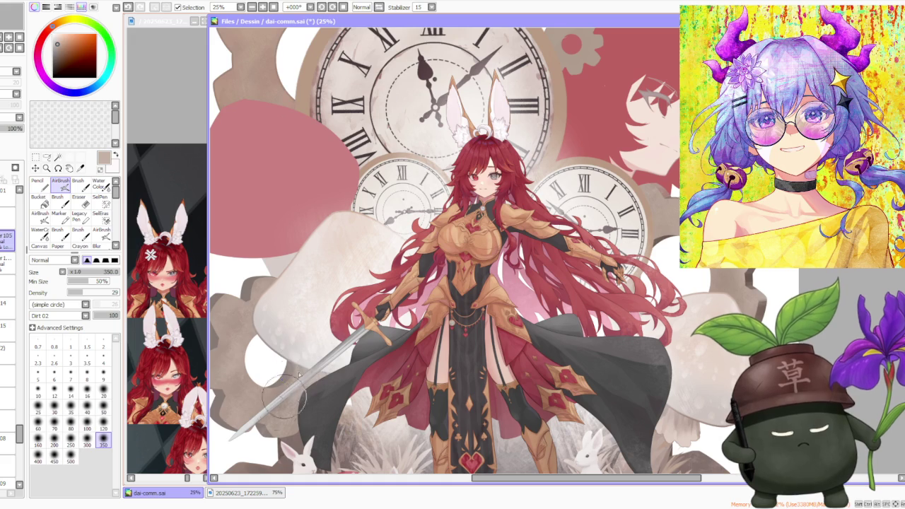
pyautogui.scroll(-2, 305, 350)
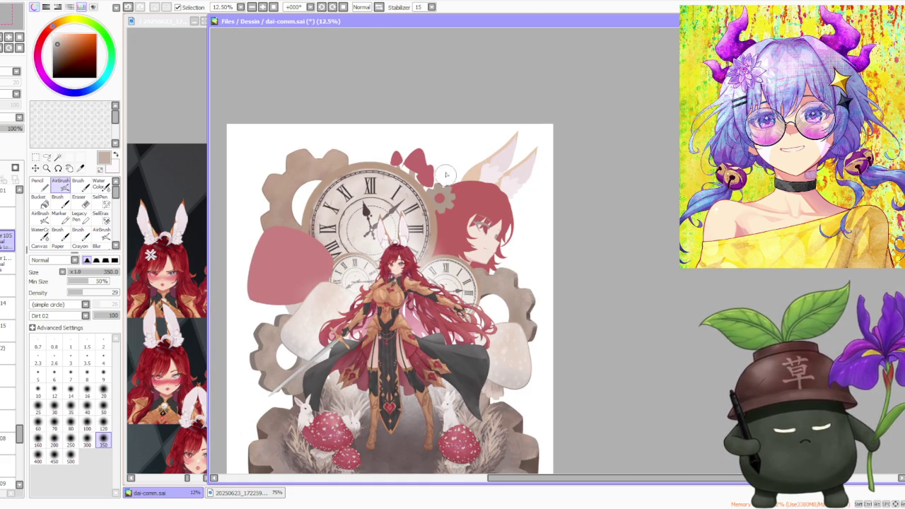
pyautogui.scroll(2, 280, 361)
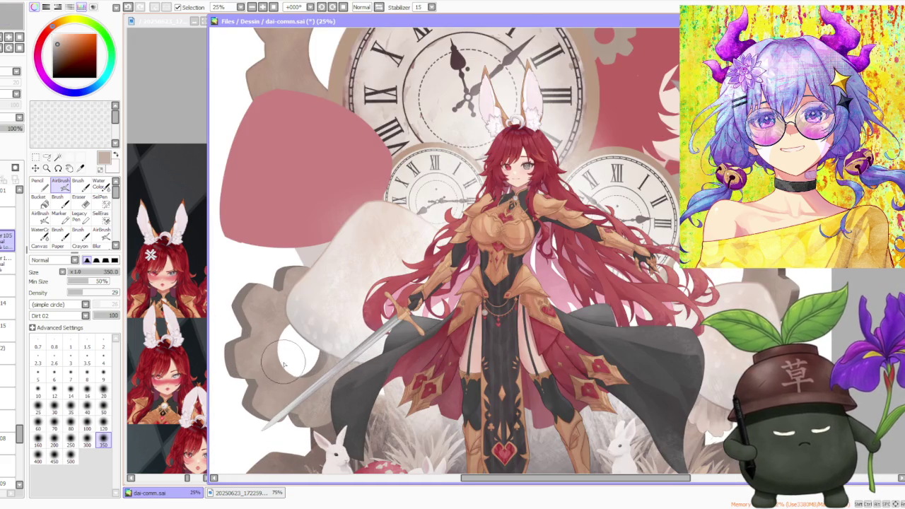
pyautogui.moveTo(287, 366); pyautogui.dragTo(290, 313)
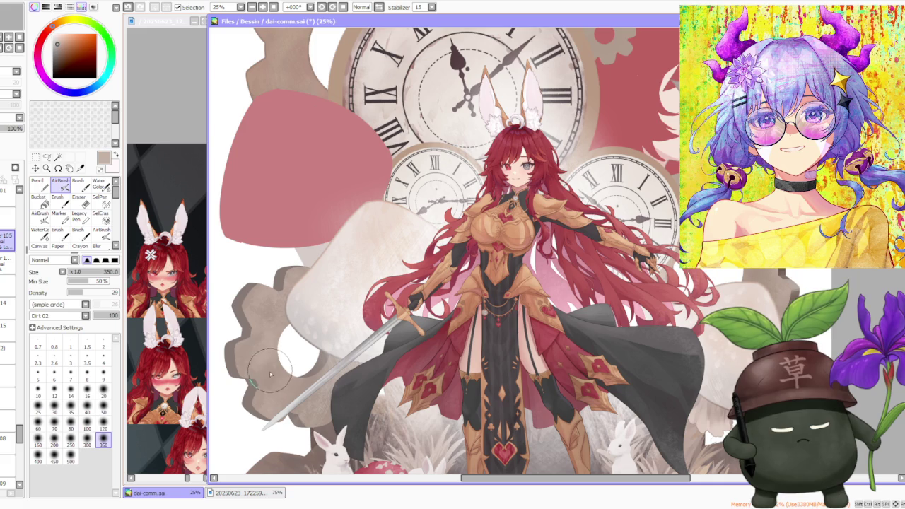
pyautogui.scroll(-2, 290, 313)
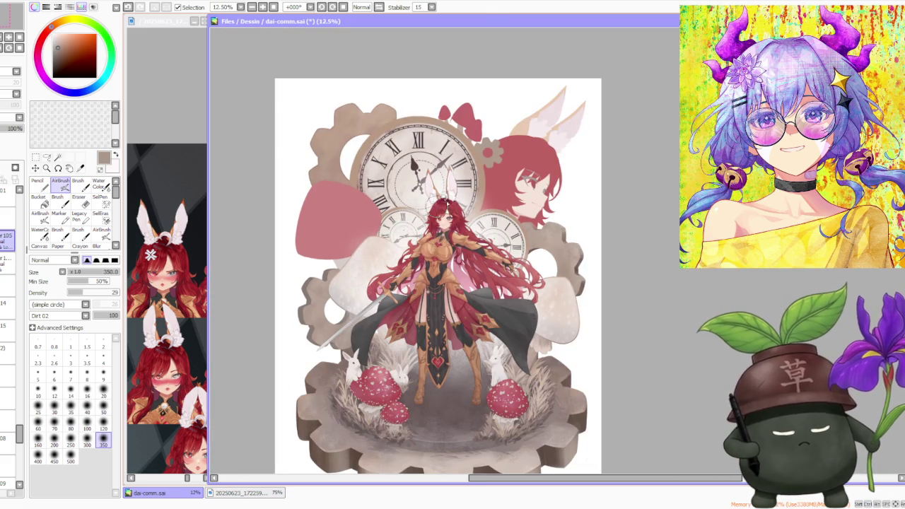
pyautogui.scroll(-1, 495, 150)
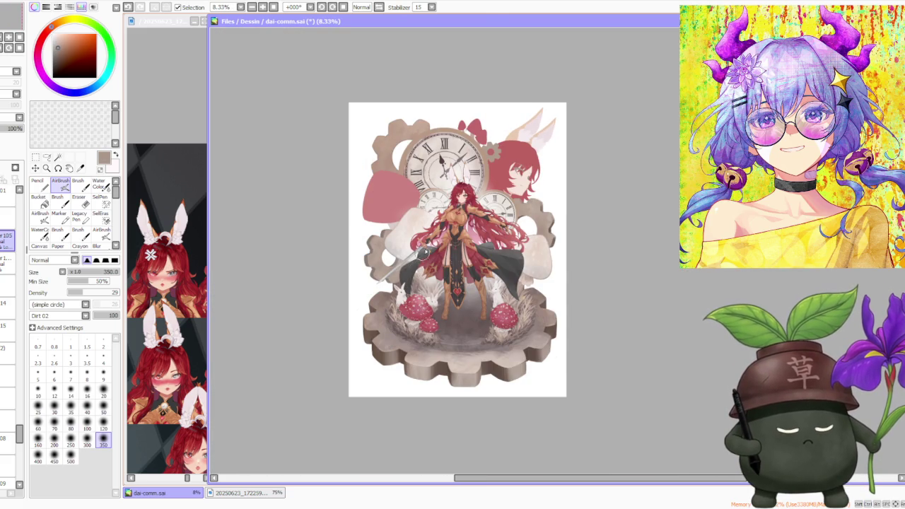
pyautogui.scroll(1, 425, 195)
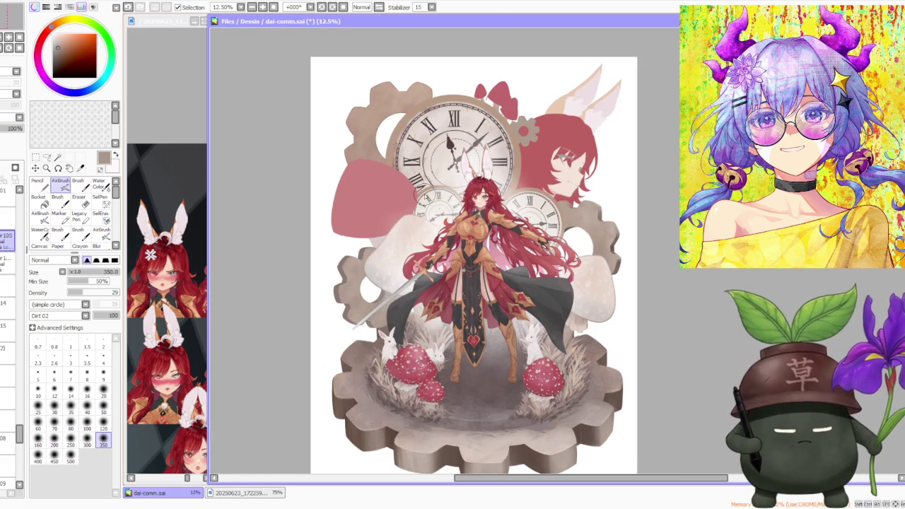
pyautogui.scroll(2, 415, 177)
pyautogui.scroll(-1, 312, 150)
pyautogui.scroll(2, 279, 409)
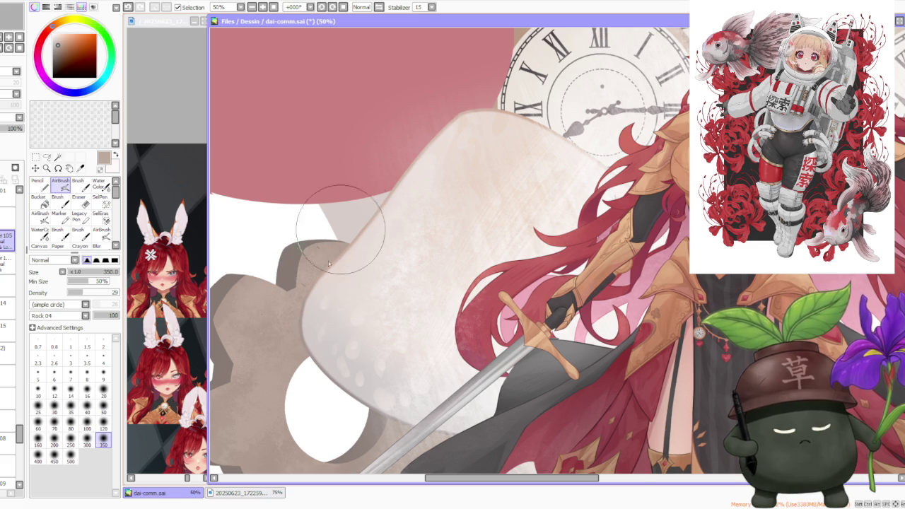
pyautogui.scroll(-1, 347, 212)
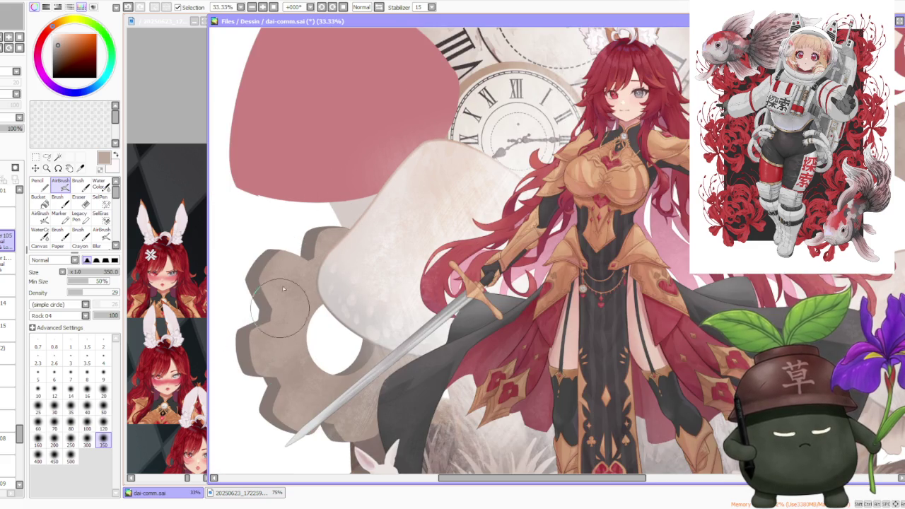
pyautogui.click(59, 42)
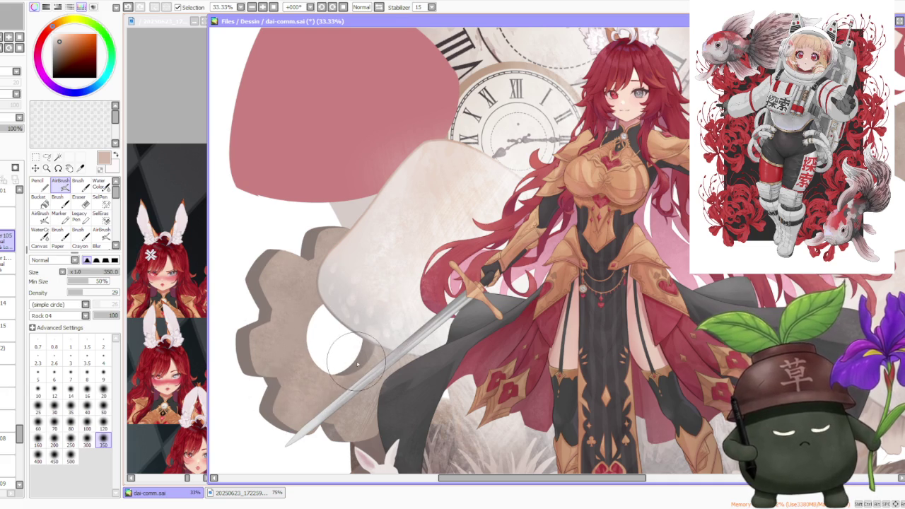
pyautogui.keyDown('alt'); pyautogui.click(311, 361); pyautogui.keyUp('alt')
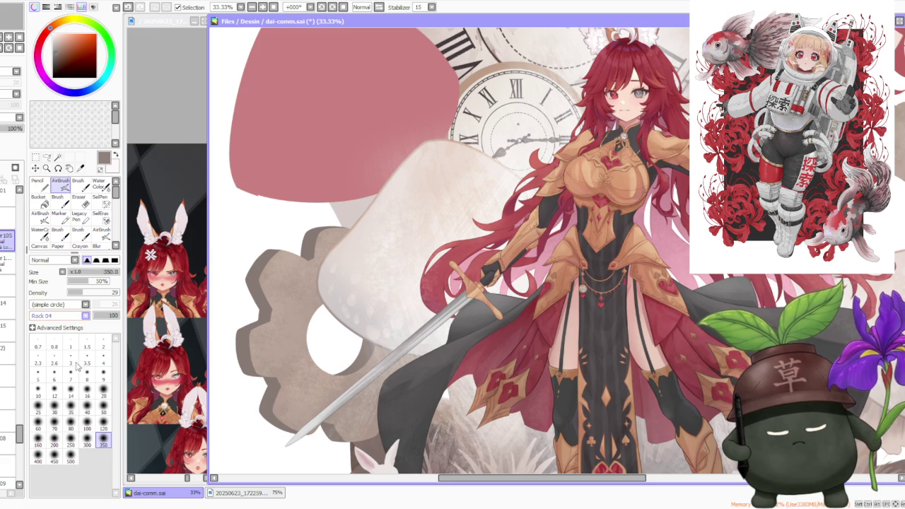
pyautogui.moveTo(283, 396); pyautogui.dragTo(339, 452)
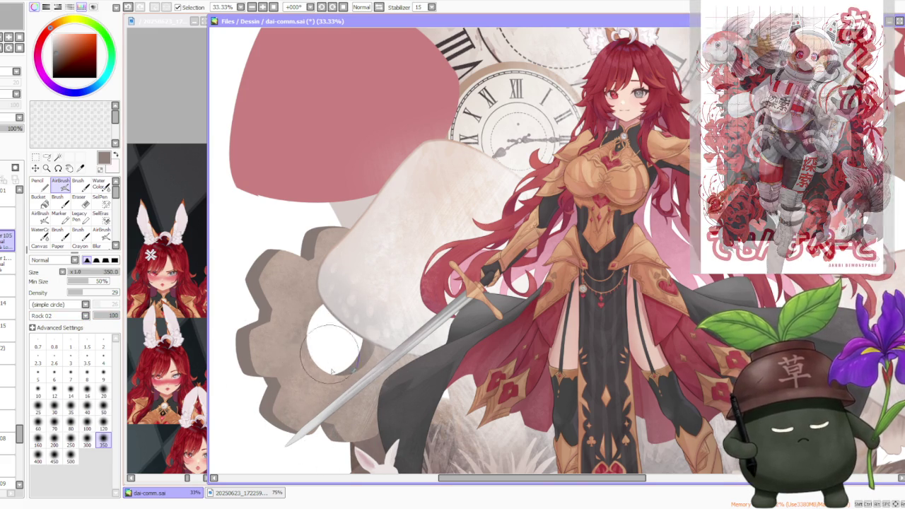
pyautogui.scroll(-3, 331, 352)
pyautogui.scroll(3, 321, 352)
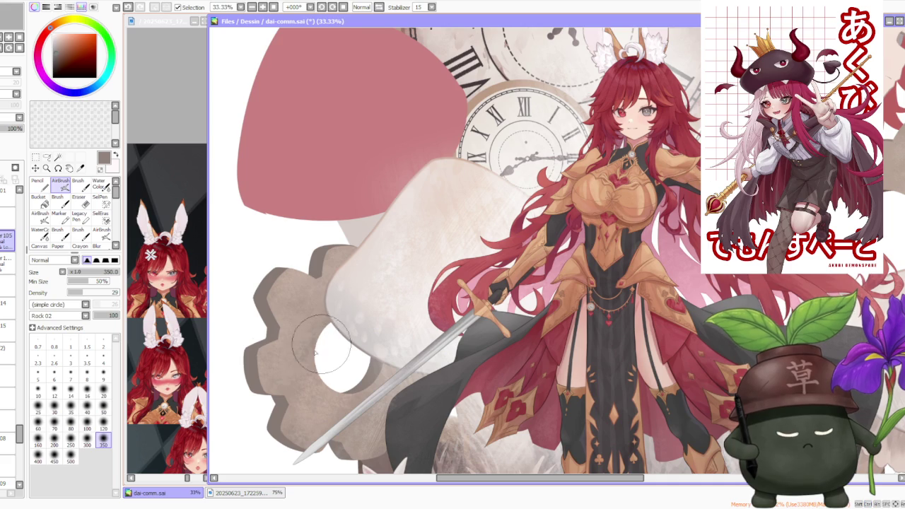
pyautogui.scroll(-3, 382, 287)
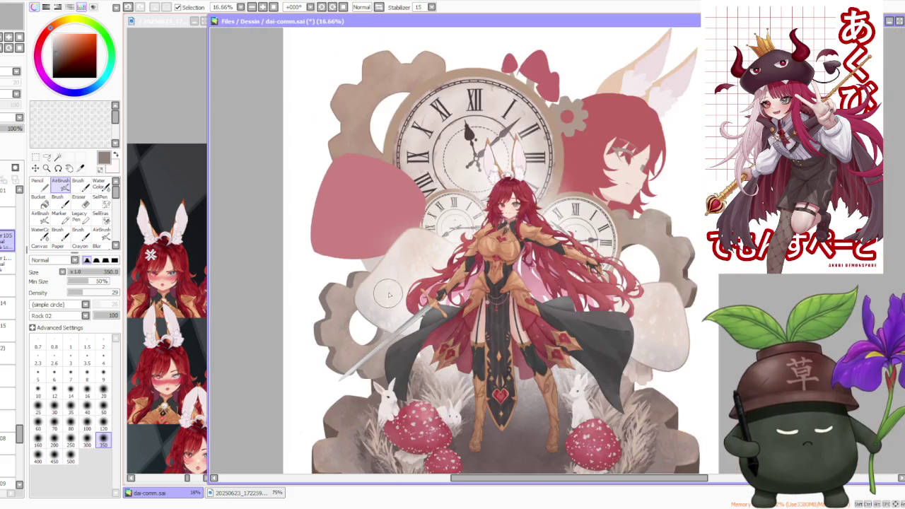
pyautogui.scroll(3, 340, 315)
pyautogui.keyDown('alt'); pyautogui.click(368, 311); pyautogui.keyUp('alt')
pyautogui.moveTo(357, 319); pyautogui.dragTo(348, 302)
pyautogui.keyDown('alt'); pyautogui.click(300, 396); pyautogui.keyUp('alt')
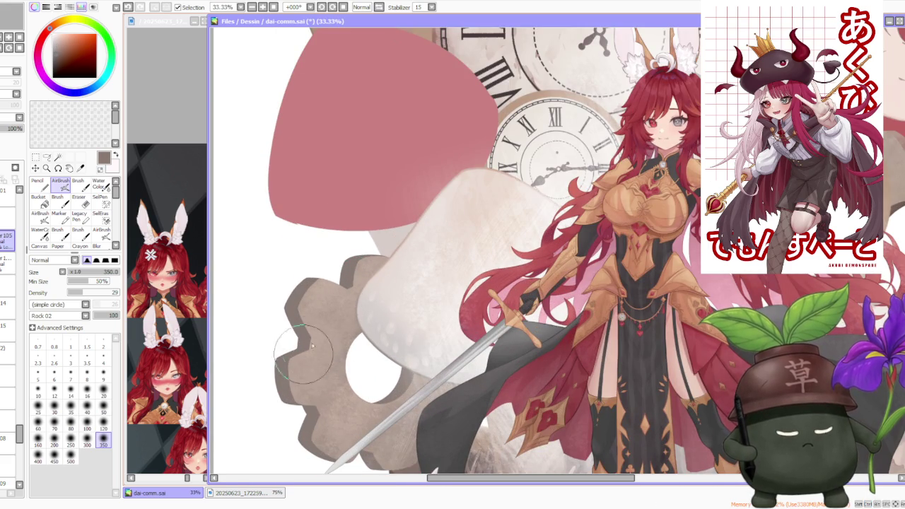
pyautogui.moveTo(311, 334); pyautogui.dragTo(301, 368)
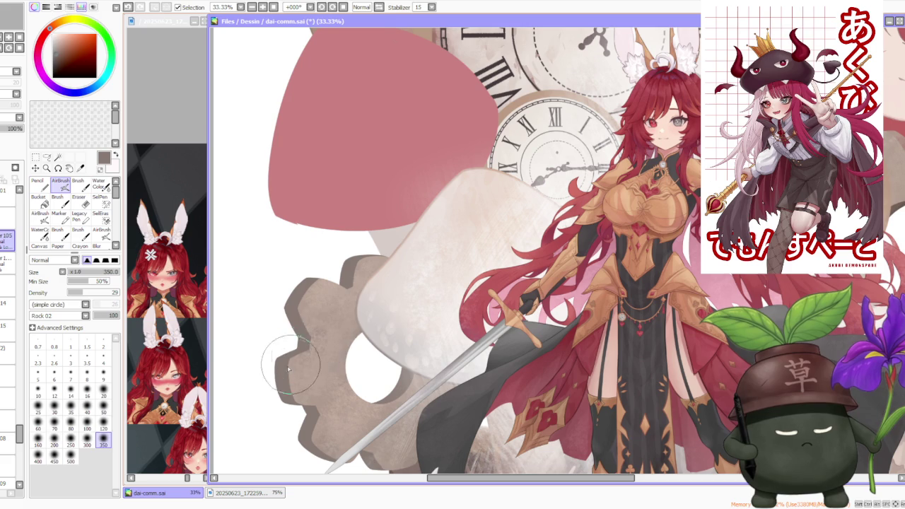
pyautogui.scroll(-1, 366, 320)
pyautogui.scroll(2, 375, 311)
pyautogui.scroll(-2, 380, 306)
pyautogui.scroll(-1, 380, 305)
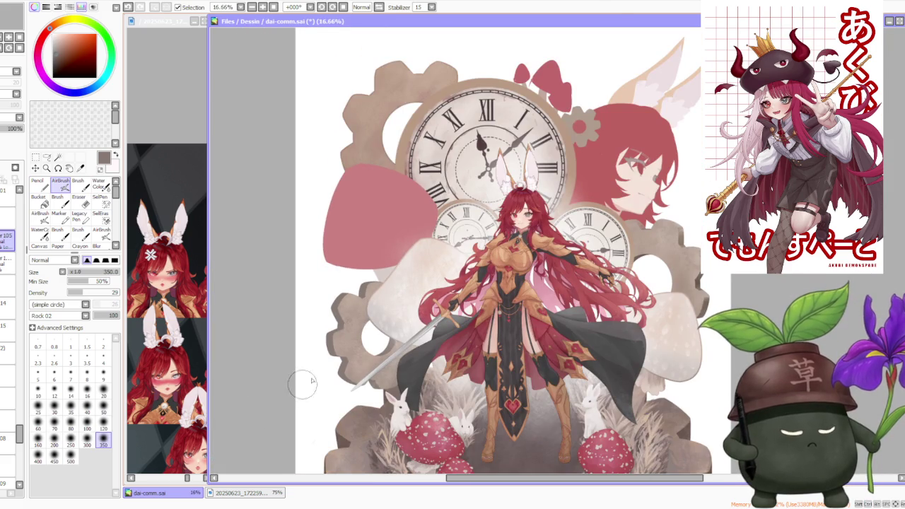
pyautogui.scroll(2, 367, 323)
pyautogui.keyDown('alt'); pyautogui.click(327, 290); pyautogui.keyUp('alt')
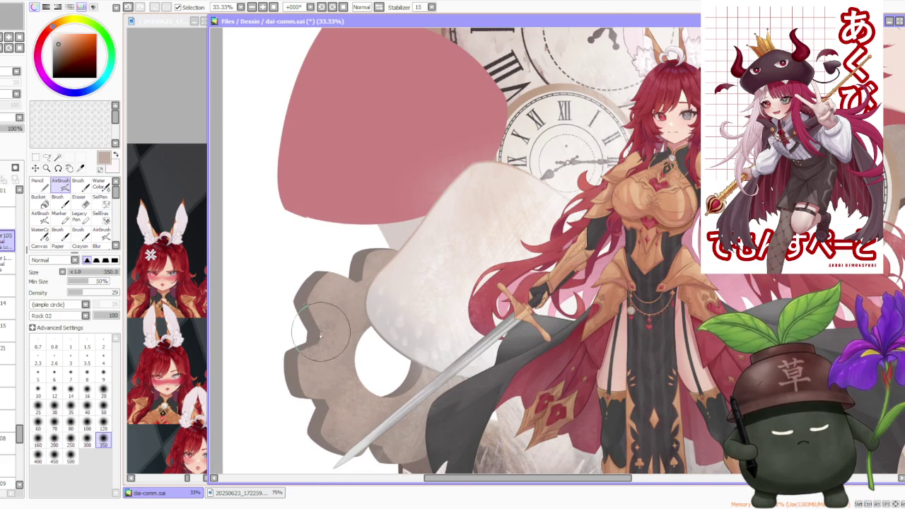
pyautogui.scroll(-2, 304, 240)
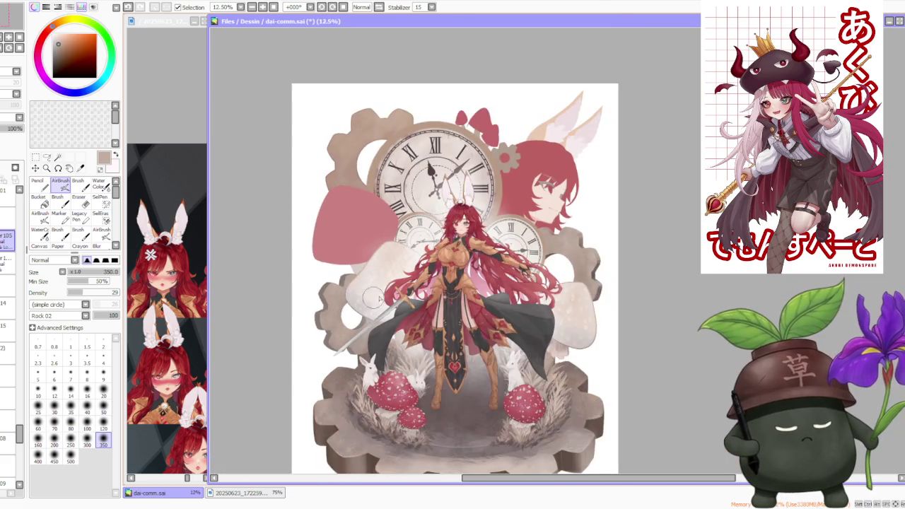
pyautogui.scroll(2, 569, 245)
pyautogui.scroll(1, 589, 272)
pyautogui.scroll(-1, 589, 272)
pyautogui.scroll(-2, 566, 274)
pyautogui.scroll(1, 287, 286)
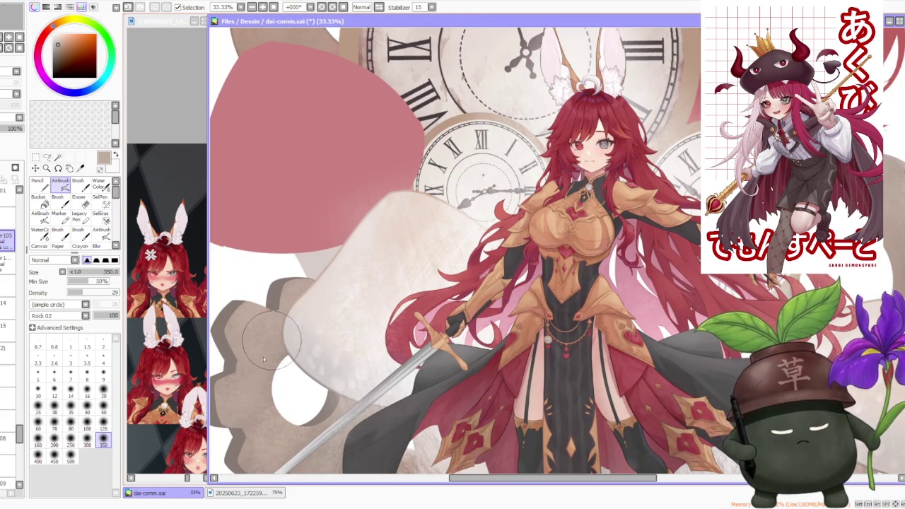
pyautogui.scroll(2, 261, 382)
pyautogui.scroll(-1, 258, 392)
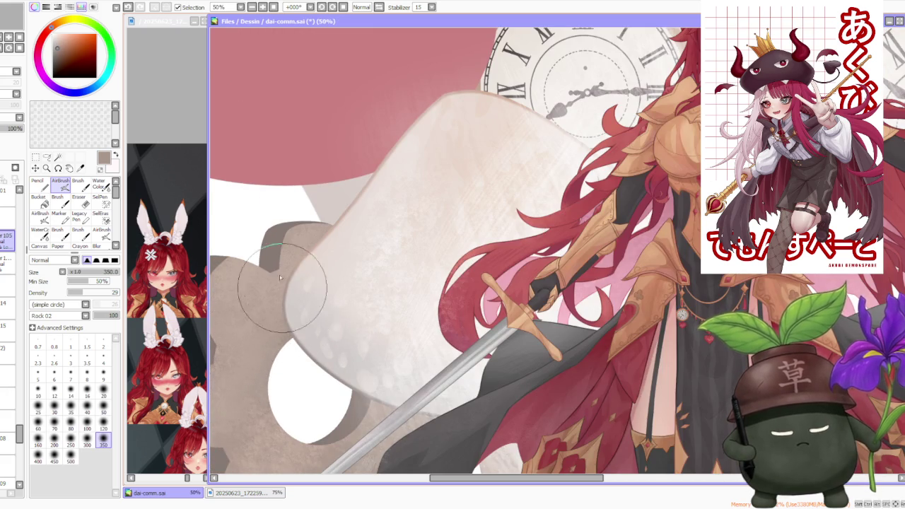
pyautogui.scroll(-2, 301, 274)
pyautogui.scroll(-2, 304, 275)
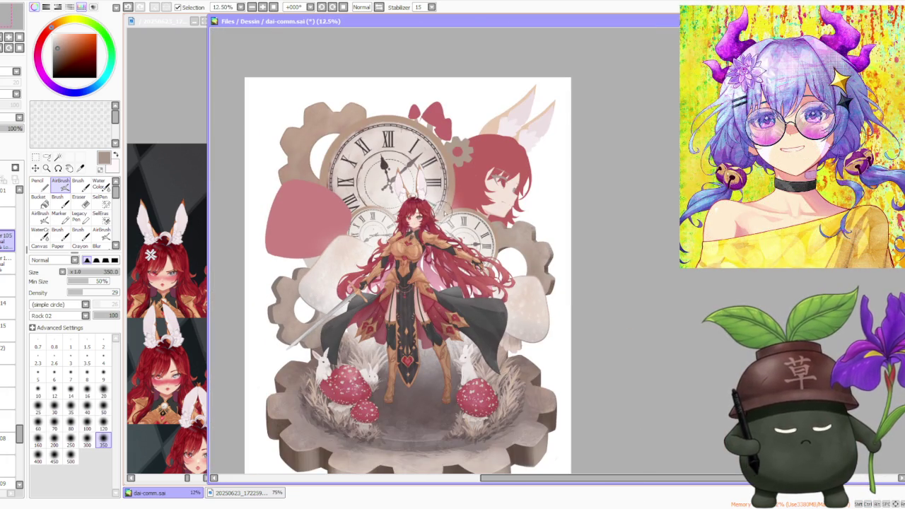
pyautogui.scroll(-1, 510, 170)
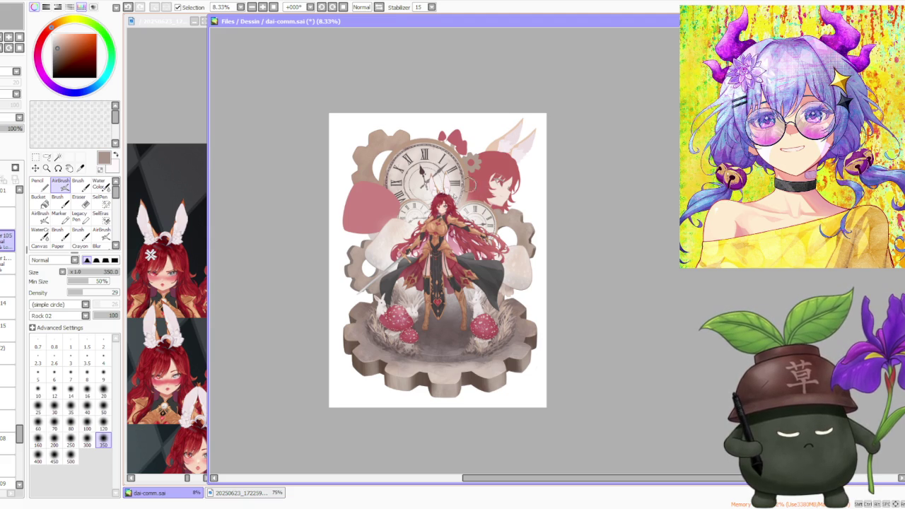
pyautogui.scroll(3, 401, 238)
pyautogui.scroll(1, 340, 322)
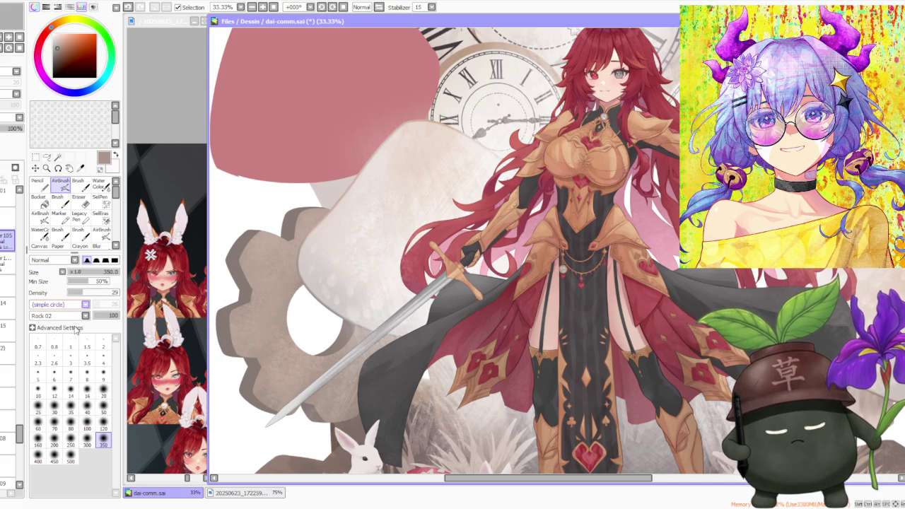
# Switch the brush to a Flat Bristle texture and restroke the left gear's lower shading.
pyautogui.click(57, 304)
pyautogui.click(101, 318)
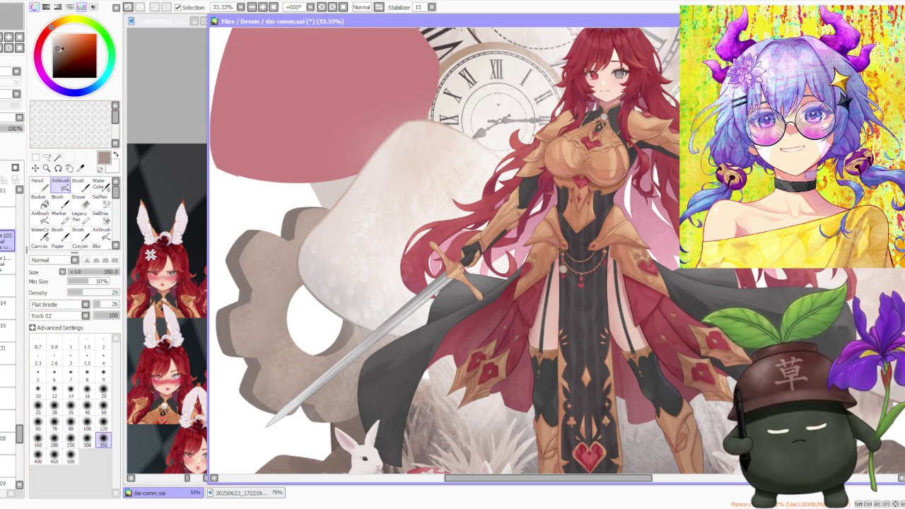
pyautogui.moveTo(234, 311)
pyautogui.mouseDown()
pyautogui.moveTo(281, 380)
pyautogui.moveTo(255, 315)
pyautogui.moveTo(272, 192)
pyautogui.mouseUp()
pyautogui.moveTo(289, 370)
pyautogui.mouseDown()
pyautogui.moveTo(276, 349)
pyautogui.moveTo(321, 414)
pyautogui.moveTo(278, 327)
pyautogui.mouseUp()
# Paint sampled darker brown shading across the left gear.
pyautogui.keyDown('alt'); pyautogui.click(311, 353); pyautogui.keyUp('alt')
pyautogui.moveTo(311, 354); pyautogui.dragTo(304, 396)
pyautogui.moveTo(270, 304)
pyautogui.mouseDown()
pyautogui.moveTo(271, 332)
pyautogui.moveTo(239, 370)
pyautogui.mouseUp()
pyautogui.moveTo(304, 410); pyautogui.dragTo(269, 367)
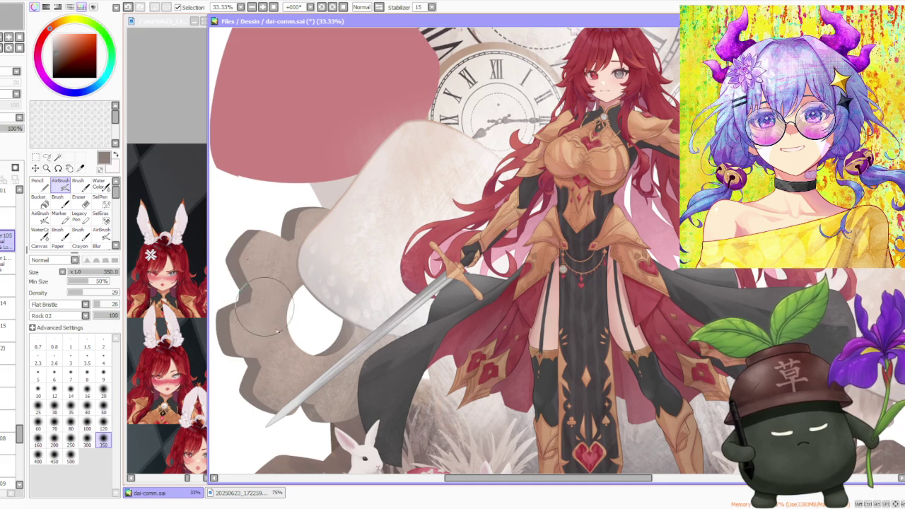
pyautogui.moveTo(268, 262); pyautogui.dragTo(227, 308)
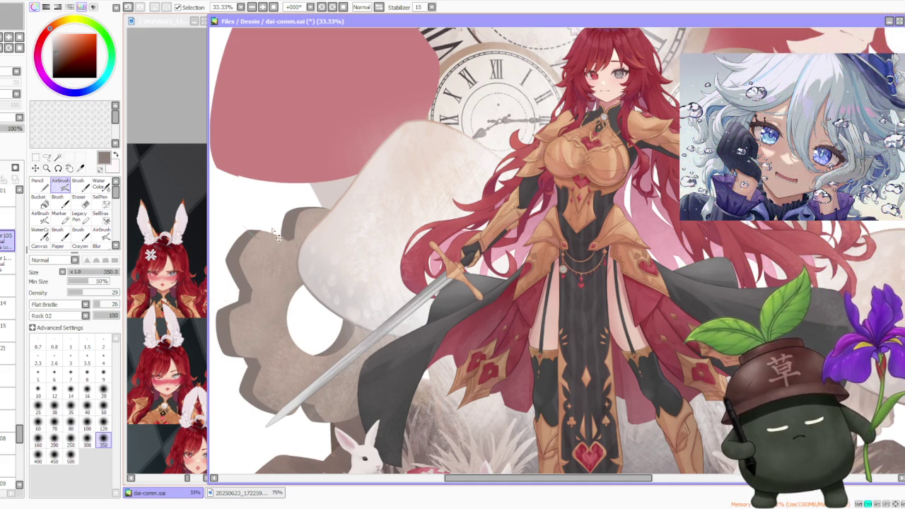
# Lighten the gear's top tooth and repaint around its hole in darker beige.
pyautogui.moveTo(287, 254); pyautogui.dragTo(301, 234)
pyautogui.keyDown('alt'); pyautogui.click(258, 297); pyautogui.keyUp('alt')
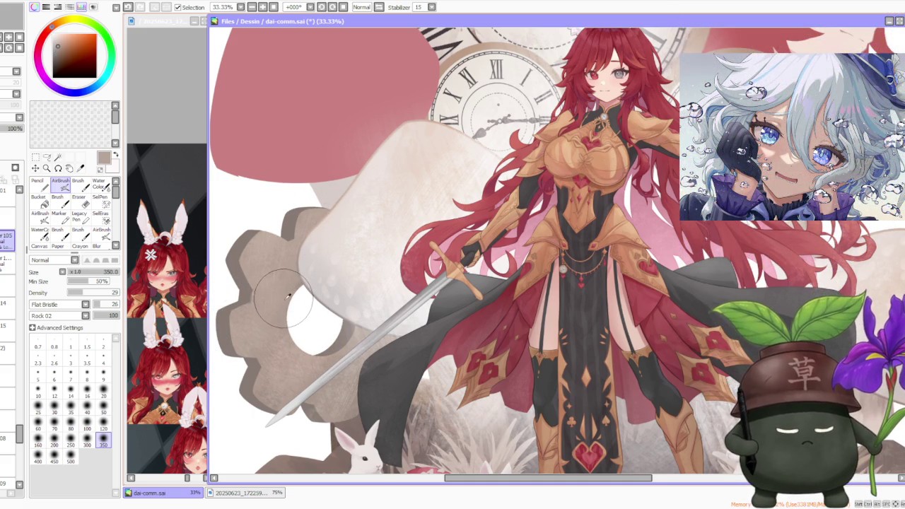
pyautogui.moveTo(265, 358); pyautogui.dragTo(393, 375)
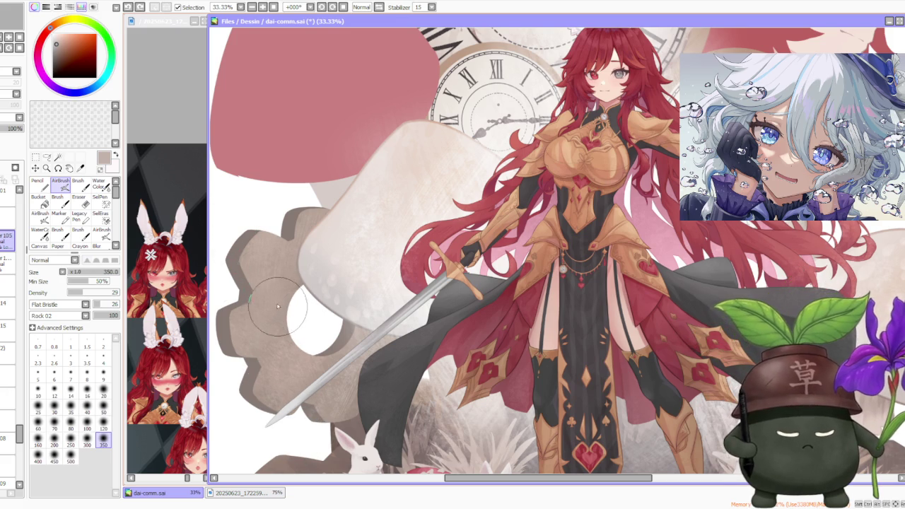
pyautogui.scroll(1, 241, 212)
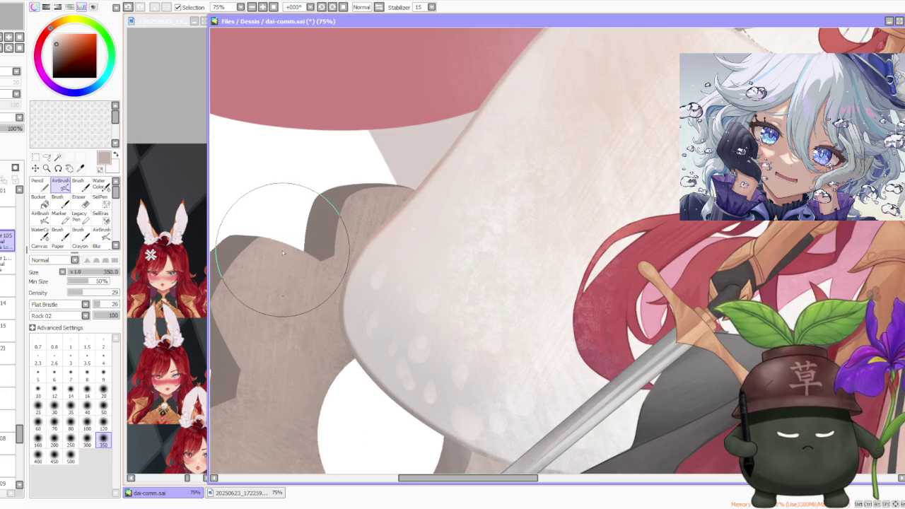
# Undo the last stroke on the left gear and zoom in and out to check it.
pyautogui.hotkey('ctrl', 'z')
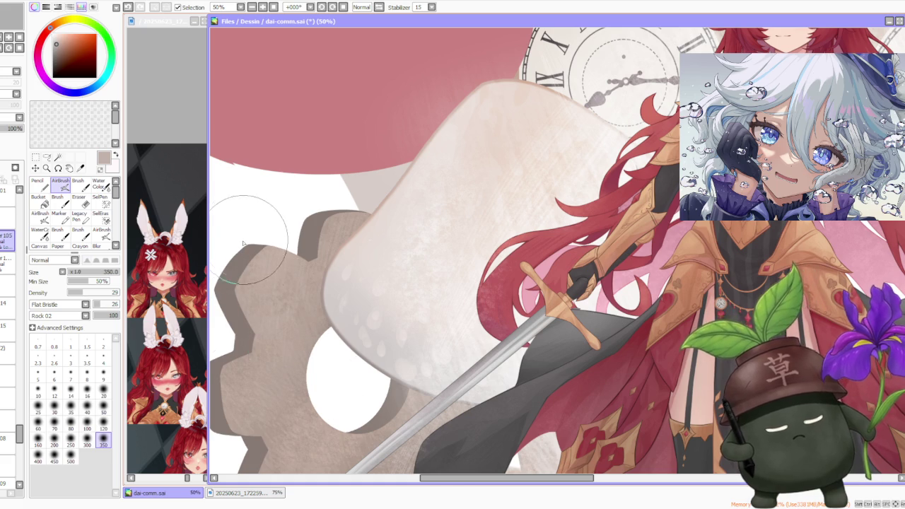
pyautogui.scroll(-2, 250, 240)
pyautogui.scroll(-1, 249, 240)
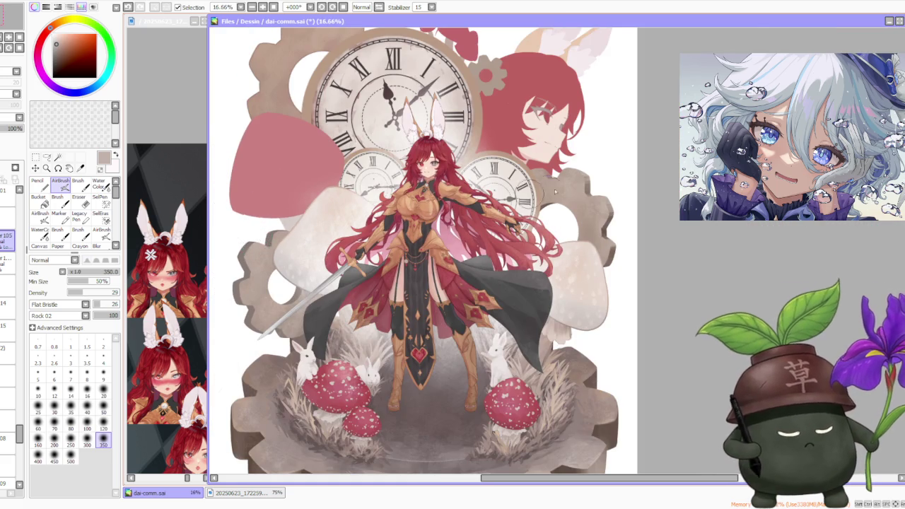
pyautogui.scroll(3, 292, 237)
pyautogui.scroll(-3, 569, 183)
pyautogui.scroll(3, 368, 177)
pyautogui.scroll(-2, 326, 234)
pyautogui.scroll(-2, 282, 248)
pyautogui.scroll(-2, 283, 247)
pyautogui.scroll(5, 283, 259)
pyautogui.scroll(1, 265, 239)
pyautogui.scroll(-3, 267, 254)
pyautogui.scroll(2, 267, 283)
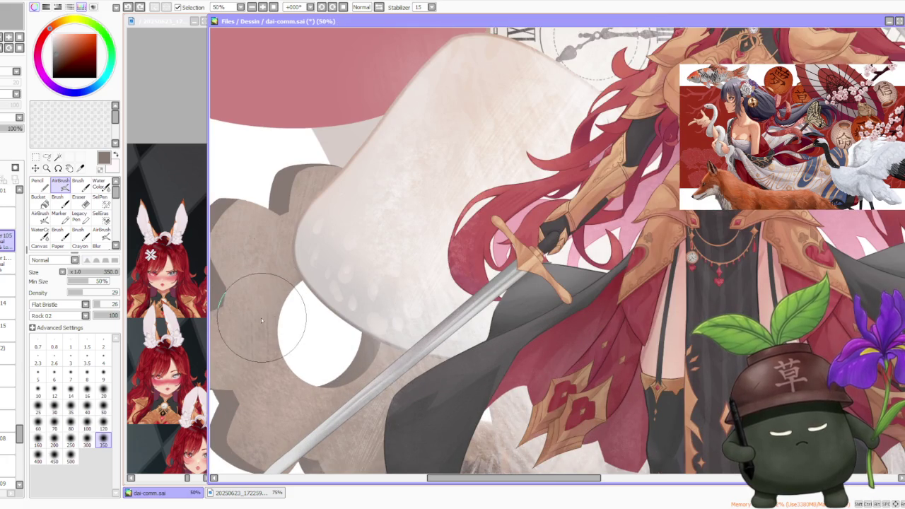
# Set the brush size to 250, briefly trying 160 first.
pyautogui.click(70, 440)
pyautogui.click(38, 439)
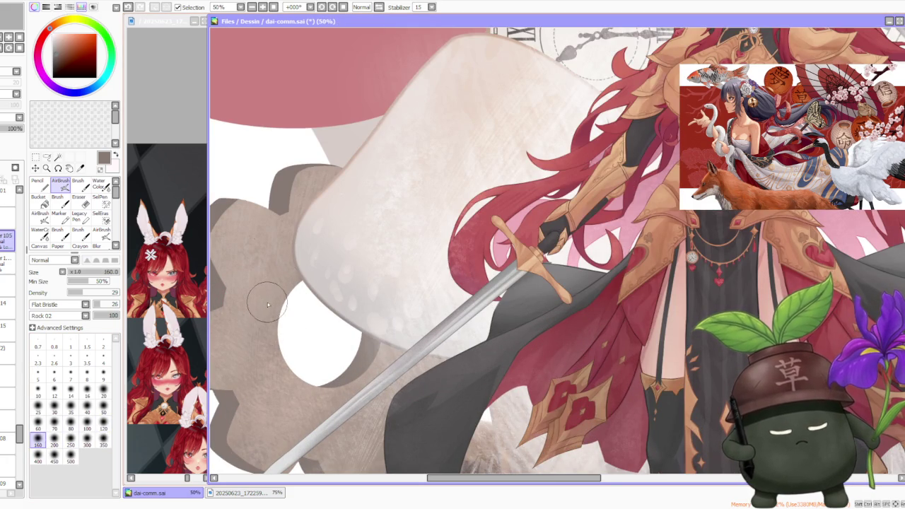
pyautogui.click(70, 440)
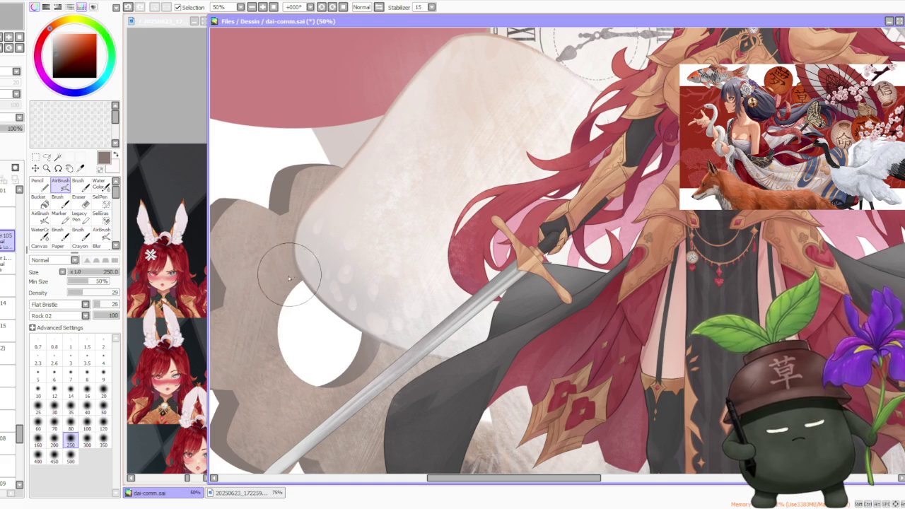
# Zoom out to view the gear's shading within the whole illustration.
pyautogui.scroll(-1, 280, 251)
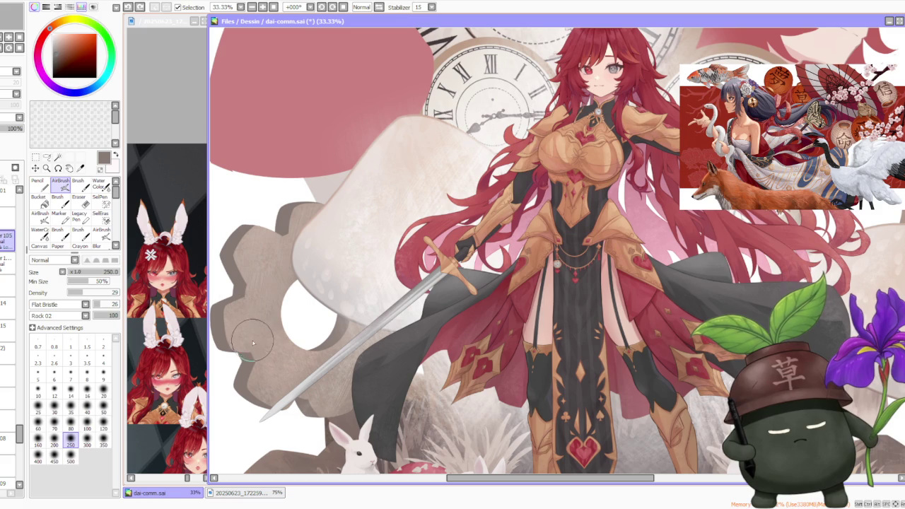
pyautogui.scroll(1, 280, 265)
pyautogui.scroll(-1, 279, 267)
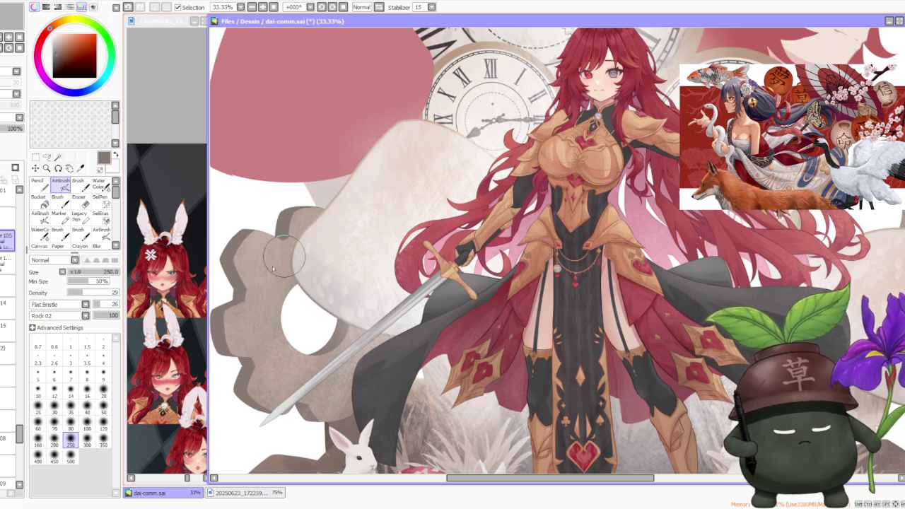
pyautogui.scroll(1, 266, 294)
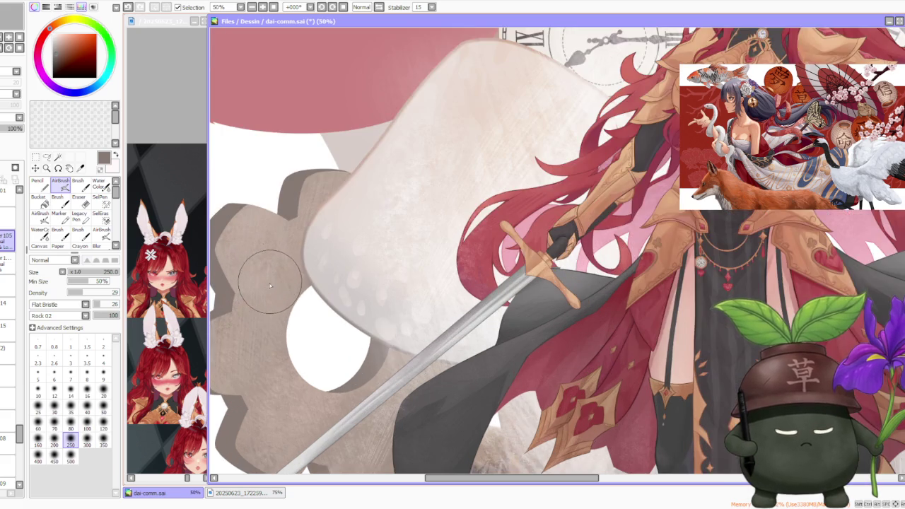
pyautogui.scroll(-2, 280, 286)
pyautogui.scroll(-2, 281, 286)
pyautogui.scroll(4, 276, 279)
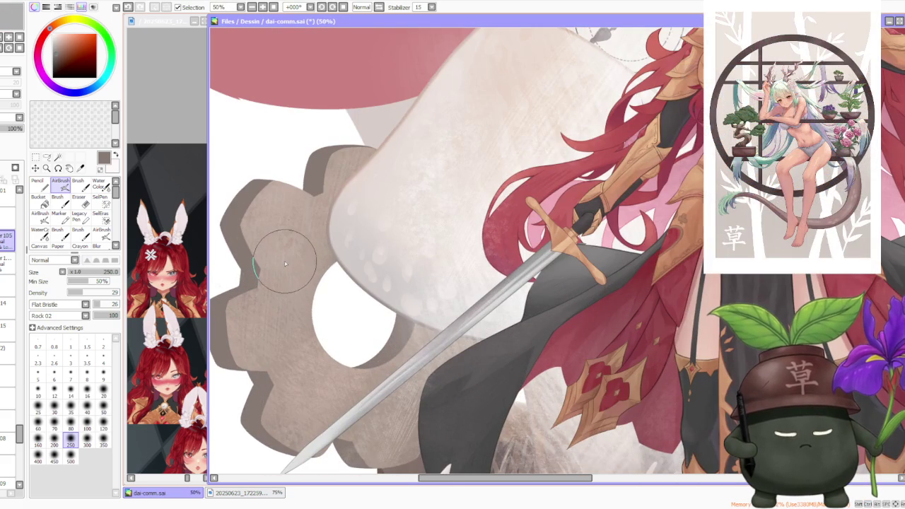
pyautogui.scroll(-1, 286, 263)
pyautogui.scroll(-2, 284, 217)
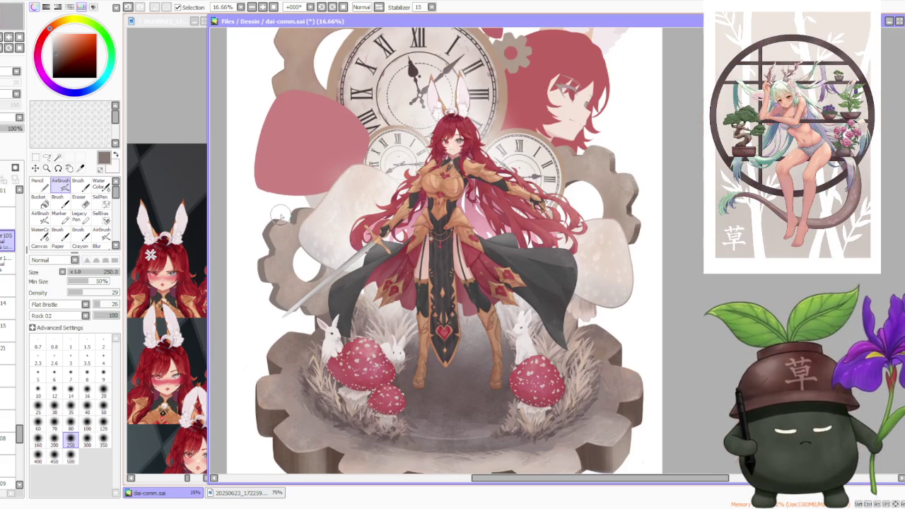
pyautogui.scroll(3, 285, 231)
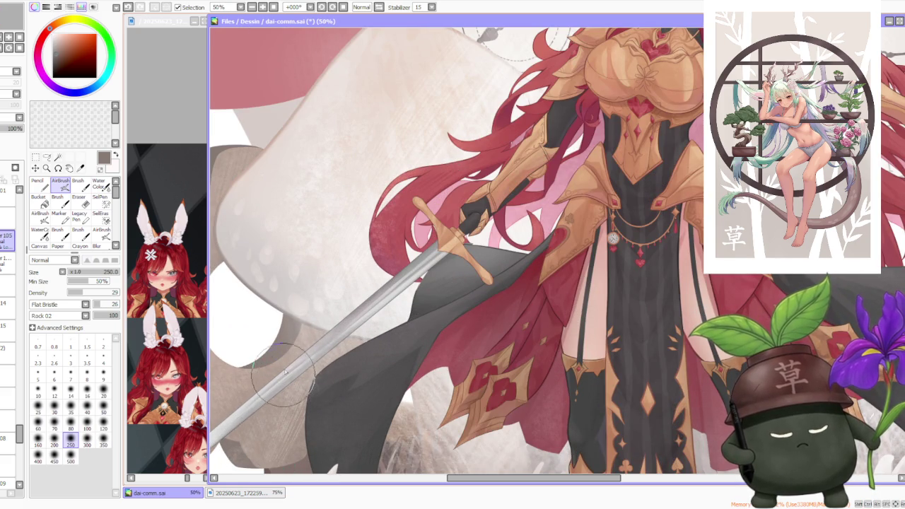
pyautogui.scroll(-1, 285, 364)
pyautogui.scroll(-1, 286, 350)
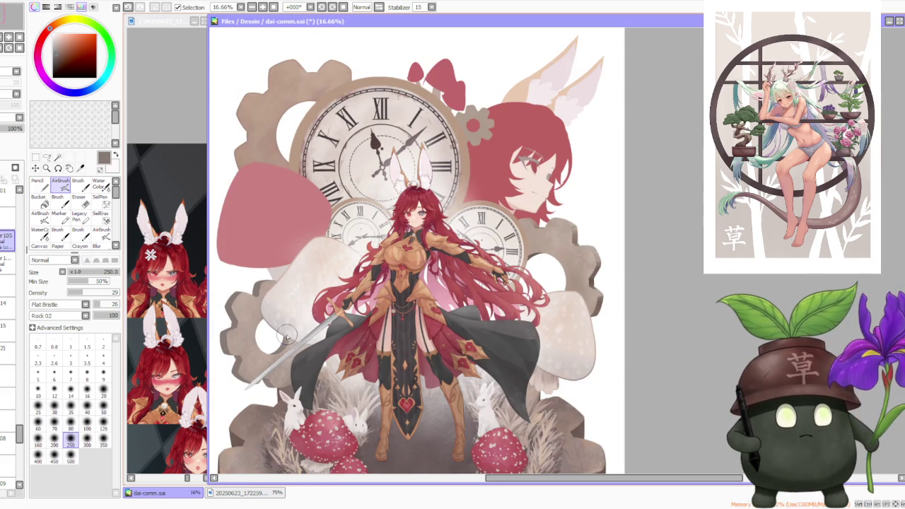
pyautogui.scroll(-1, 292, 340)
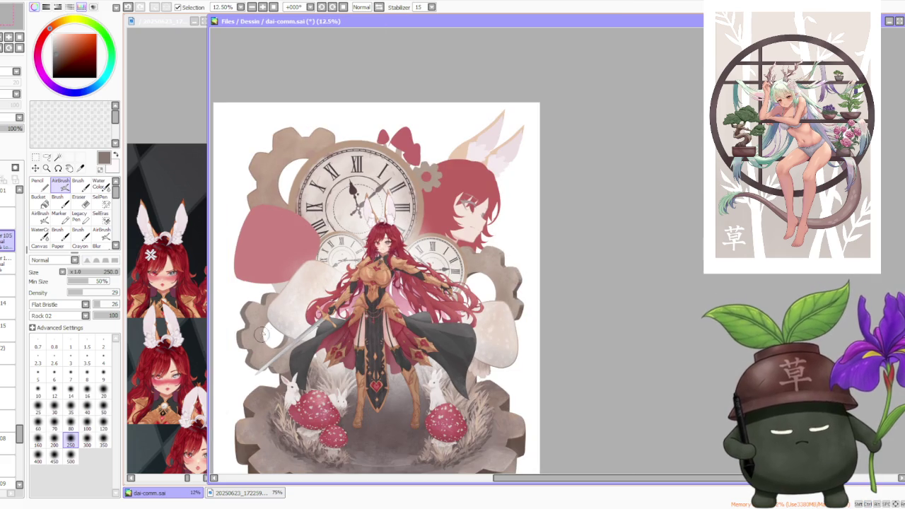
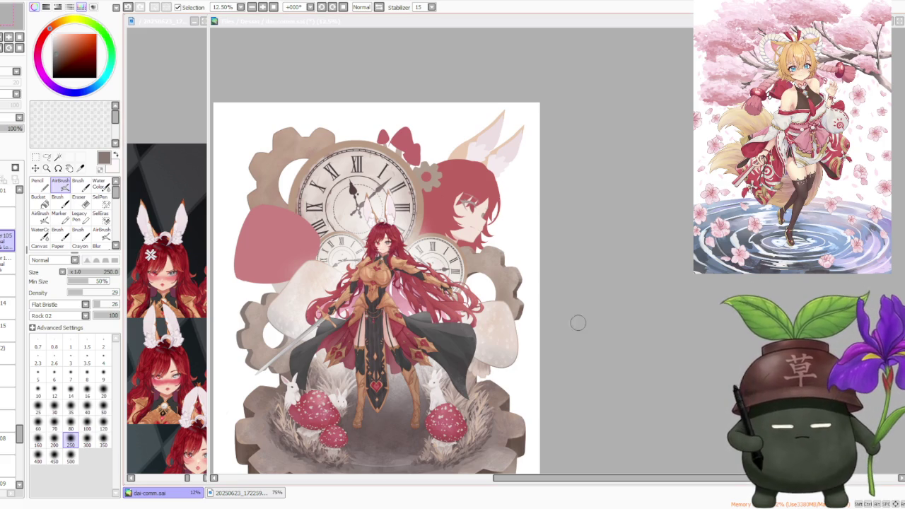
# Select the layer just below and switch to the Brush tool at size 500.
pyautogui.scroll(-1, 565, 184)
pyautogui.scroll(2, 365, 236)
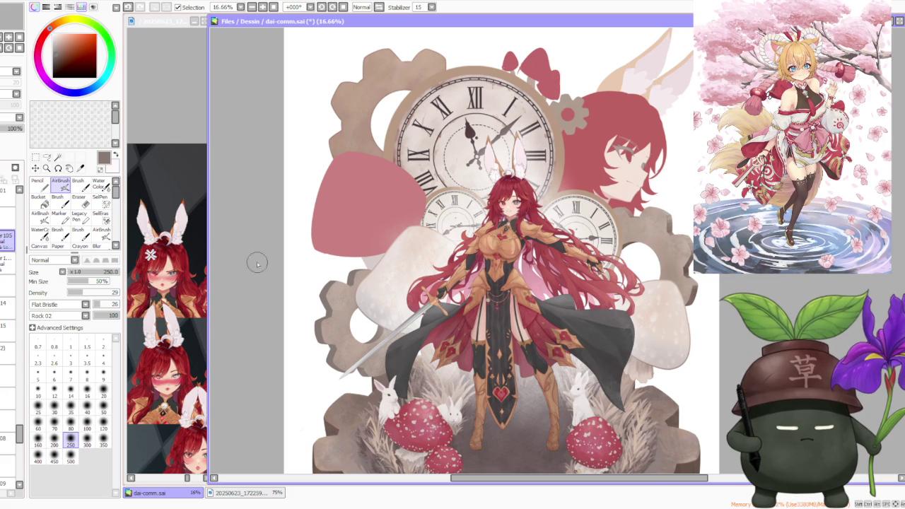
pyautogui.click(7, 262)
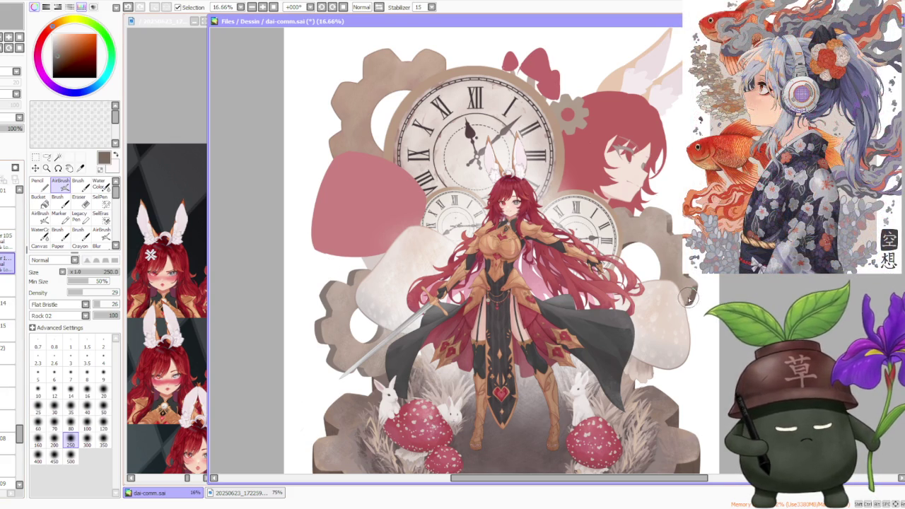
pyautogui.click(78, 185)
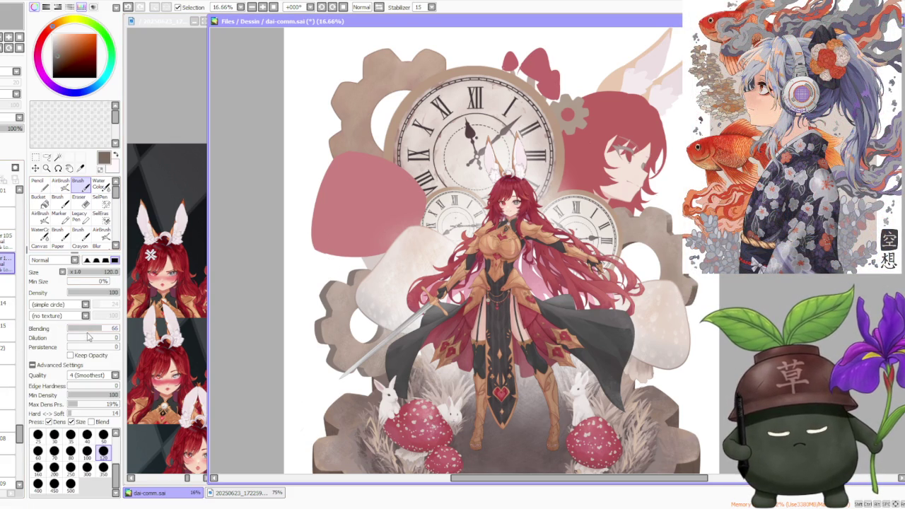
pyautogui.click(71, 485)
pyautogui.scroll(1, 289, 326)
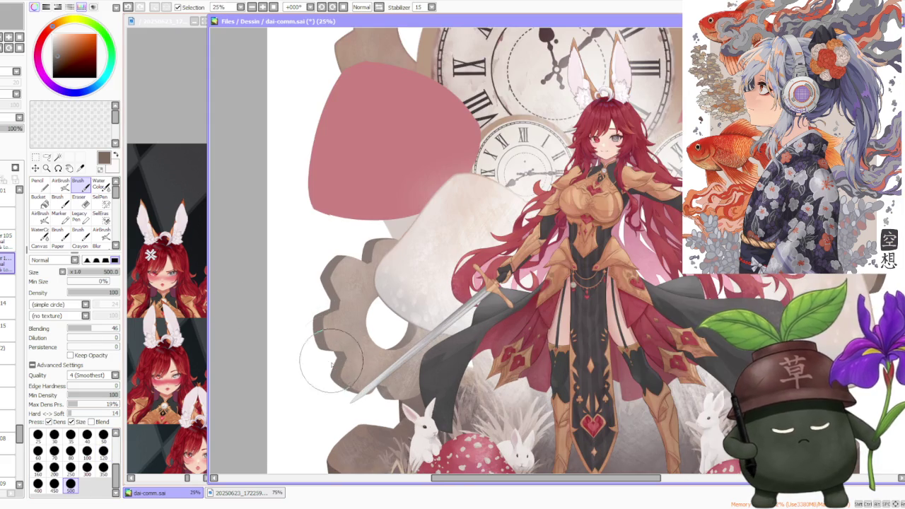
pyautogui.scroll(-3, 280, 342)
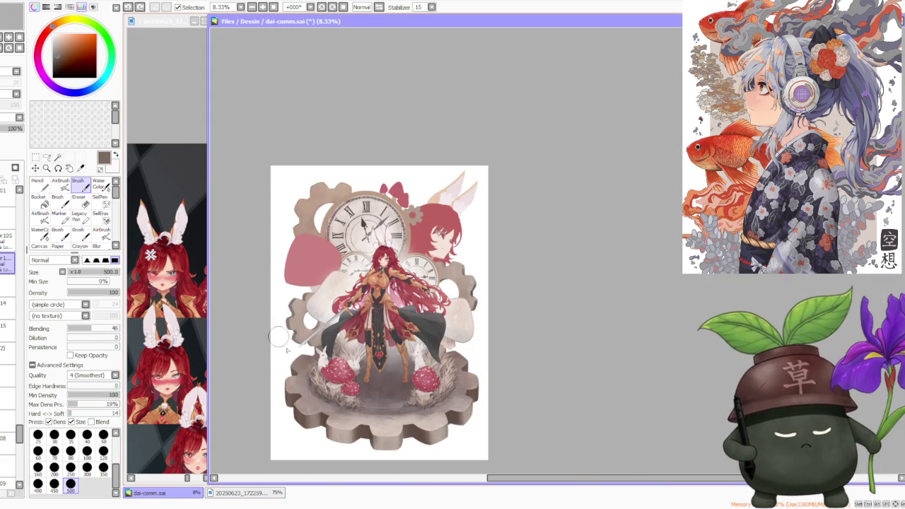
pyautogui.scroll(2, 322, 419)
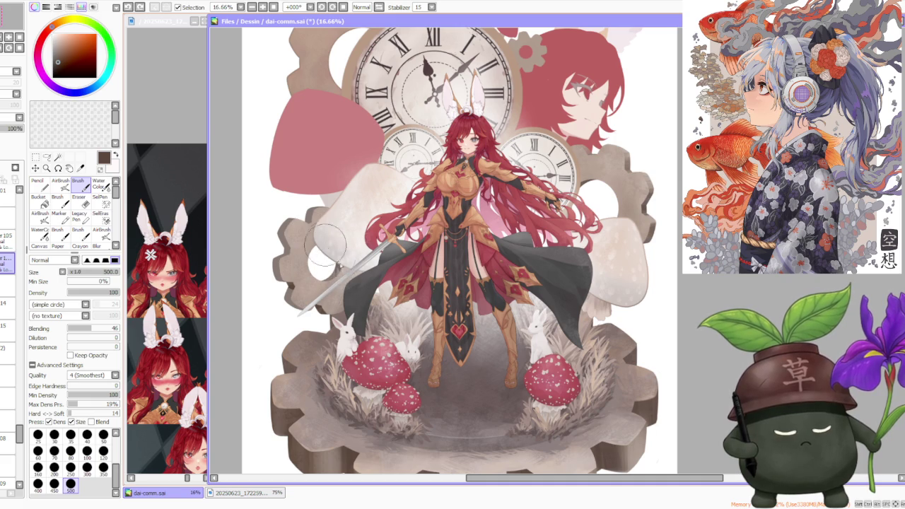
# Sample the left gear's light beige colour from the canvas.
pyautogui.keyDown('alt'); pyautogui.click(325, 270); pyautogui.keyUp('alt')
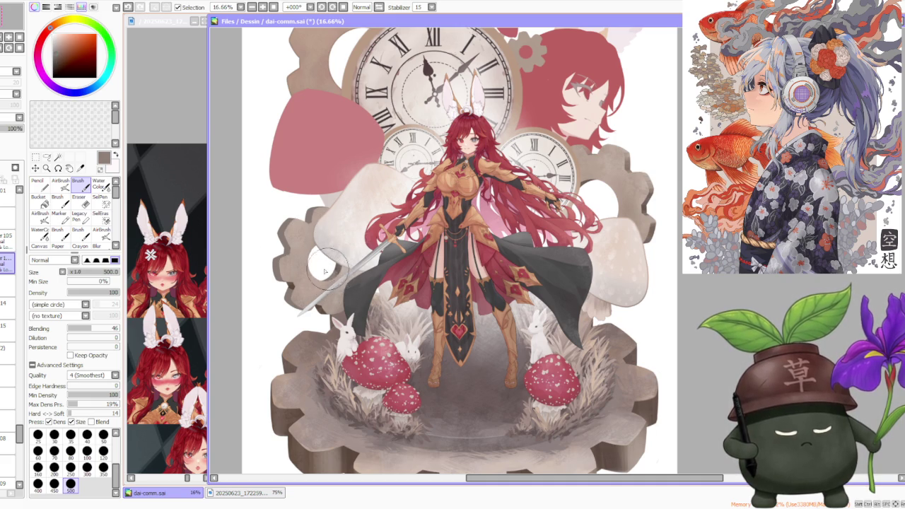
pyautogui.scroll(2, 297, 240)
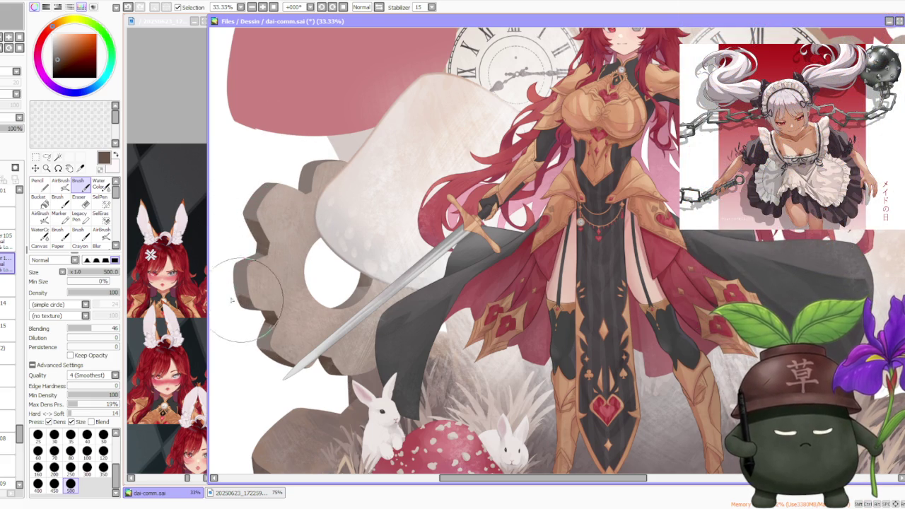
pyautogui.scroll(-1, 276, 208)
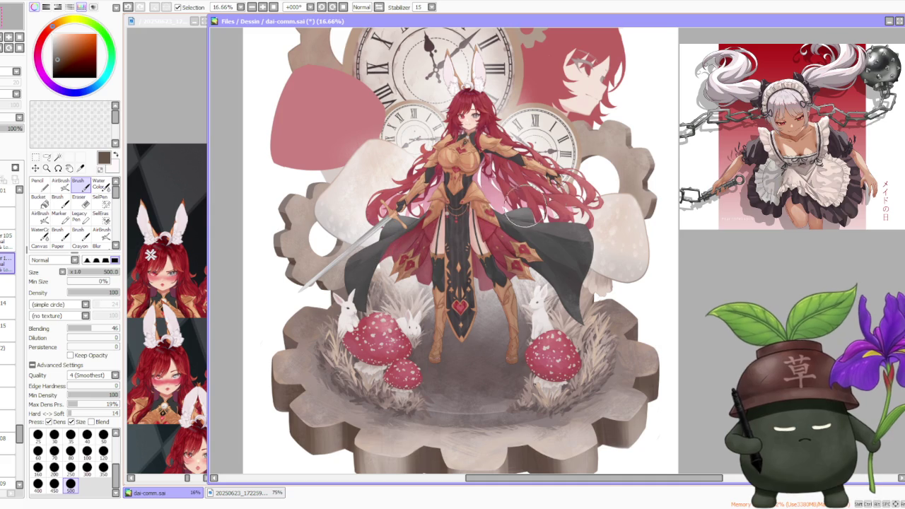
pyautogui.scroll(1, 658, 197)
pyautogui.scroll(-1, 656, 191)
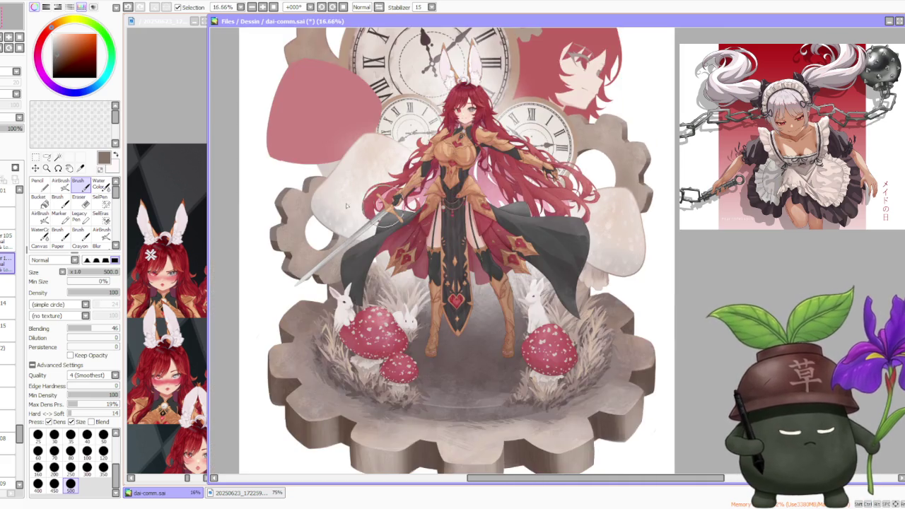
pyautogui.scroll(1, 289, 259)
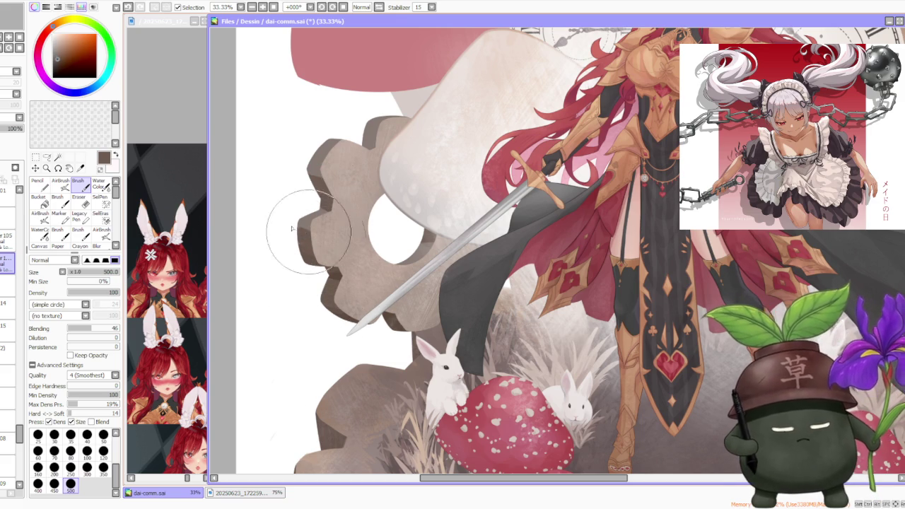
pyautogui.keyDown('alt'); pyautogui.click(301, 205); pyautogui.keyUp('alt')
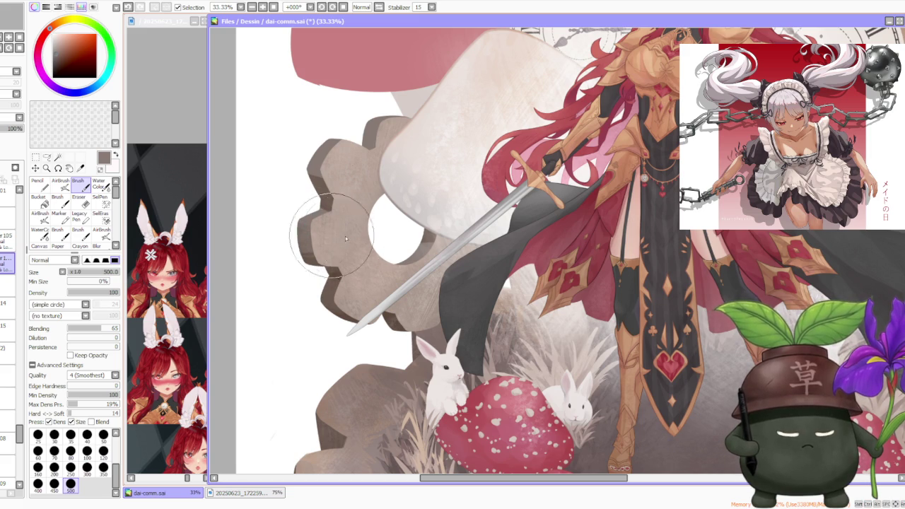
# Repaint the gear's upper-left edge in its grey-brown tone.
pyautogui.scroll(-2, 339, 234)
pyautogui.scroll(4, 339, 219)
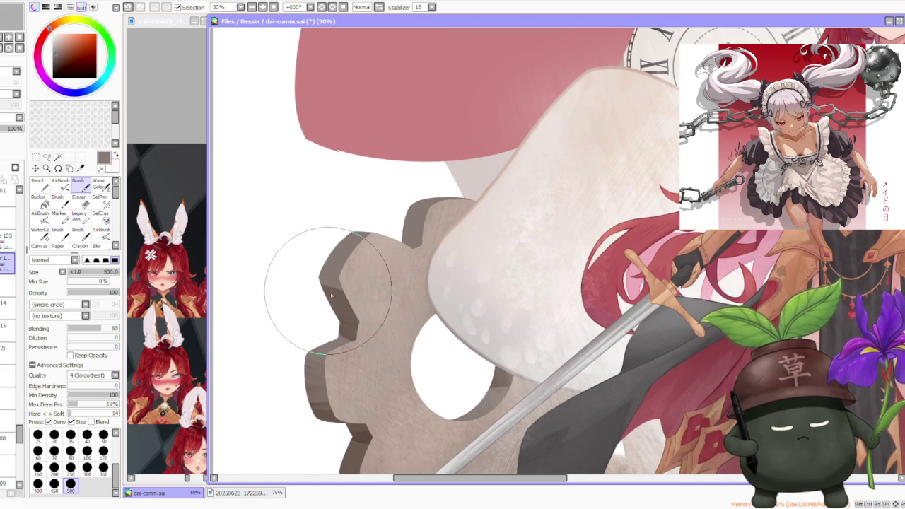
pyautogui.scroll(-6, 305, 247)
pyautogui.scroll(1, 300, 258)
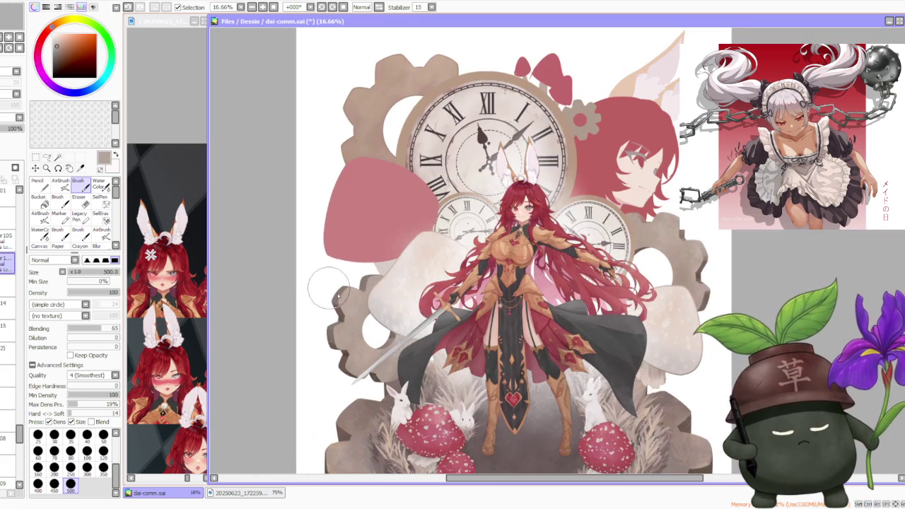
pyautogui.scroll(1, 326, 293)
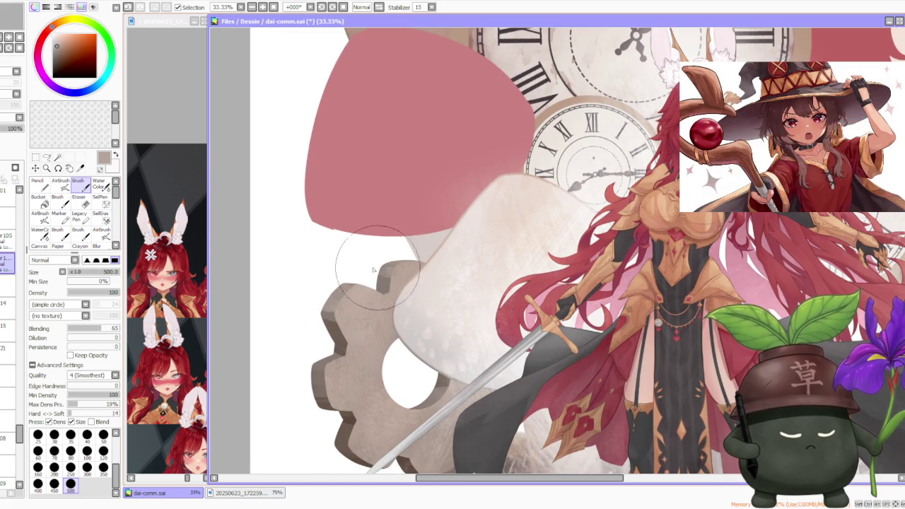
pyautogui.moveTo(401, 285); pyautogui.dragTo(383, 278)
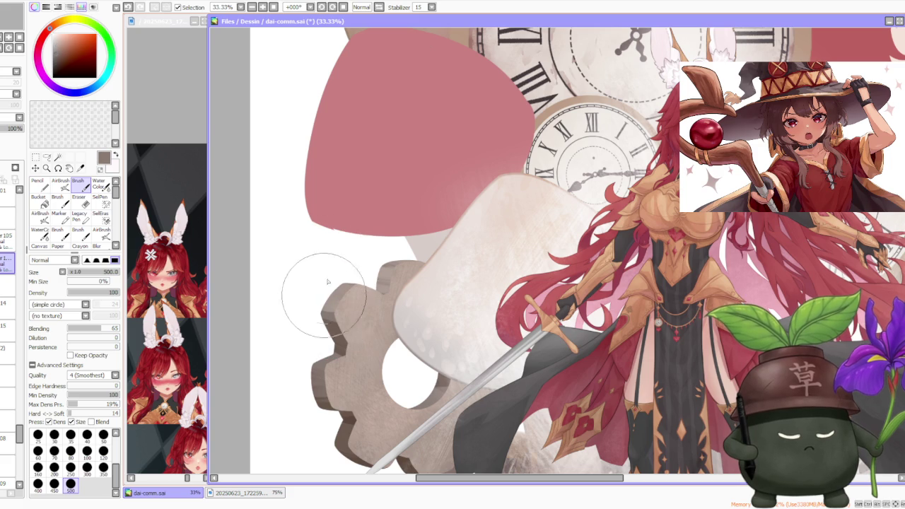
pyautogui.keyDown('alt'); pyautogui.click(419, 273); pyautogui.keyUp('alt')
pyautogui.moveTo(419, 273); pyautogui.dragTo(386, 263)
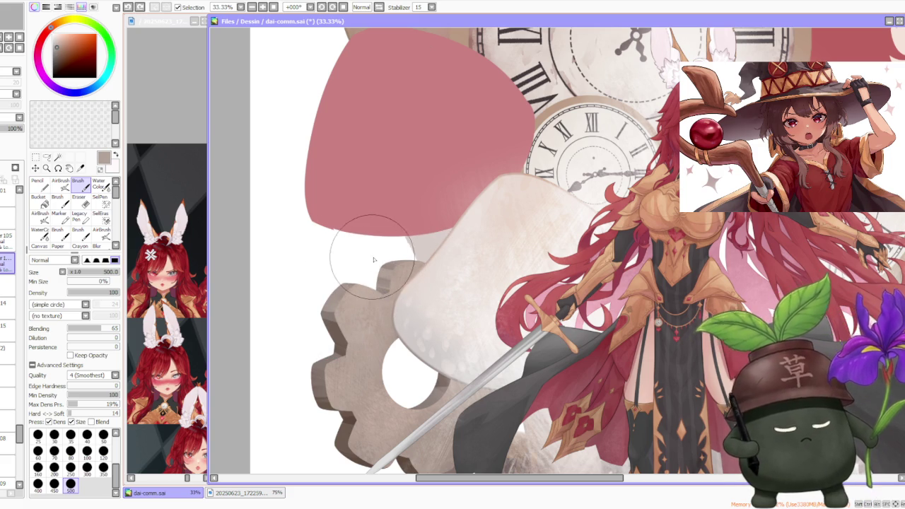
# Re-sample the gear's brownish grey and switch to the AirBrush with a plain circle tip.
pyautogui.scroll(-2, 405, 265)
pyautogui.scroll(1, 423, 297)
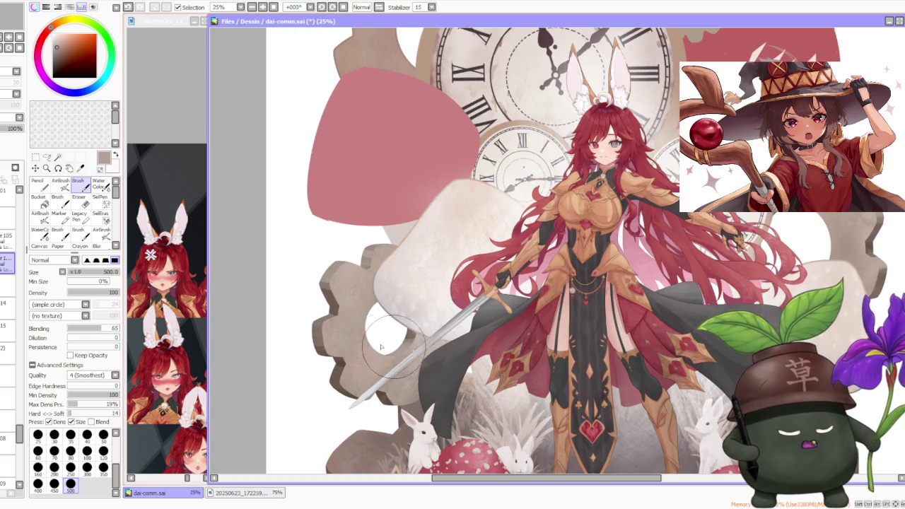
pyautogui.scroll(1, 412, 345)
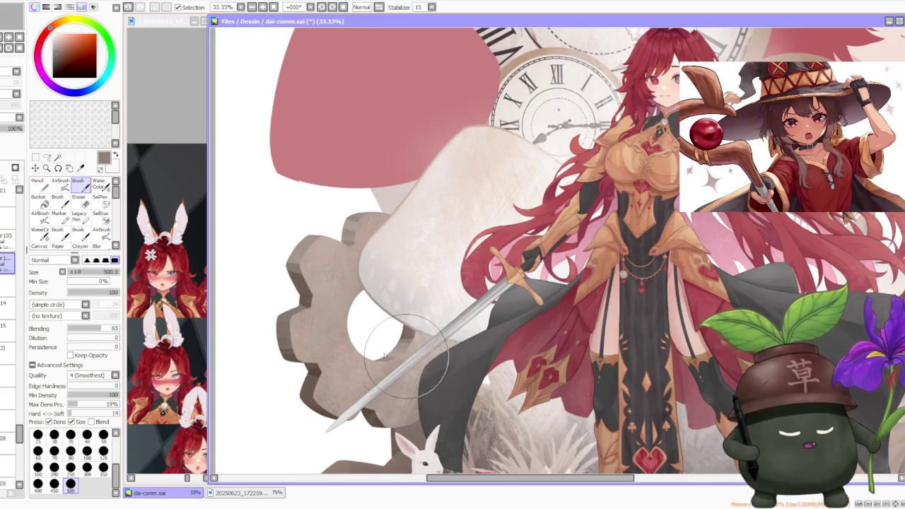
pyautogui.keyDown('alt'); pyautogui.click(375, 332); pyautogui.keyUp('alt')
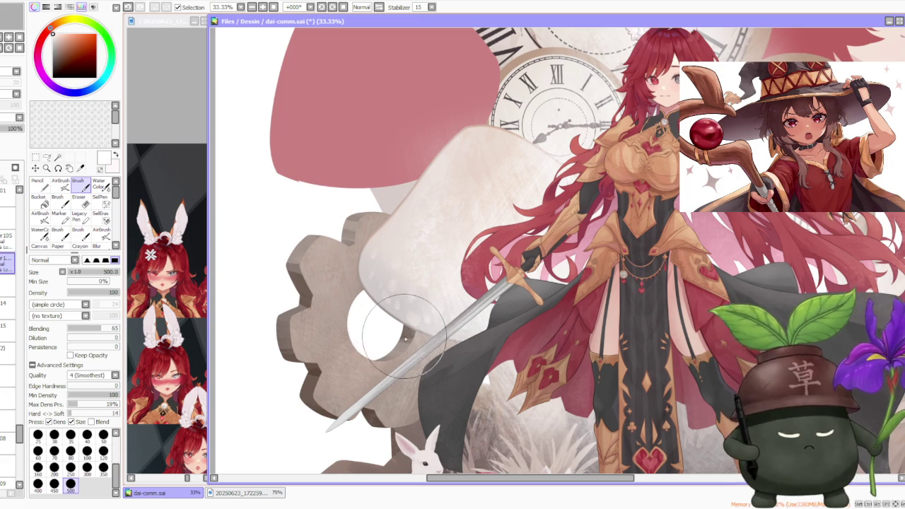
pyautogui.keyDown('alt'); pyautogui.click(404, 329); pyautogui.keyUp('alt')
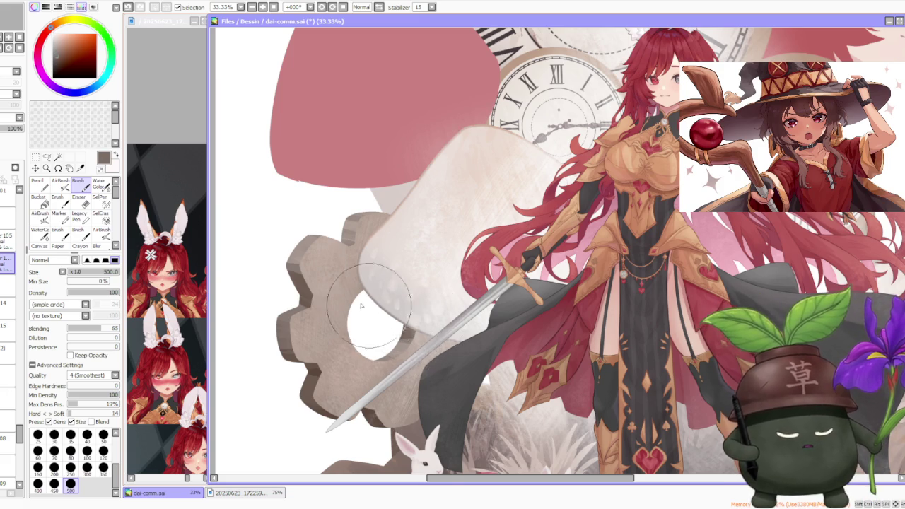
pyautogui.scroll(-2, 350, 295)
pyautogui.scroll(2, 369, 342)
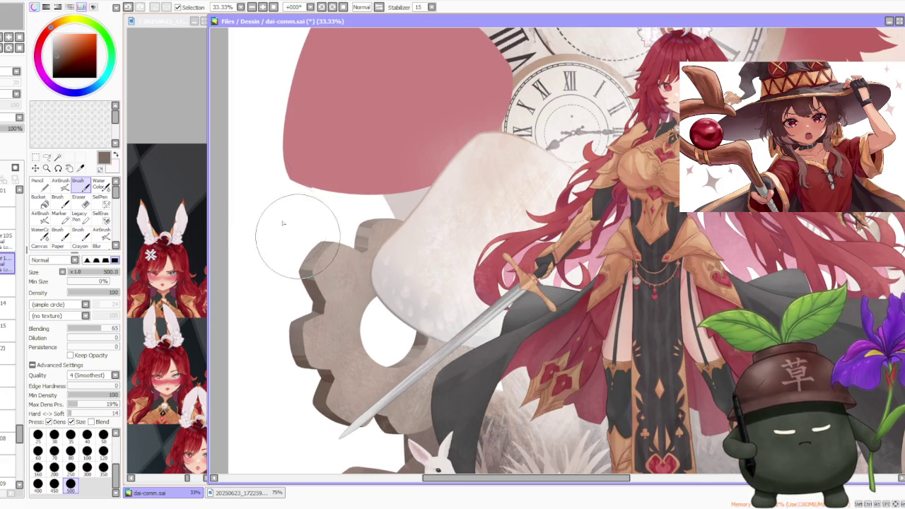
pyautogui.click(60, 183)
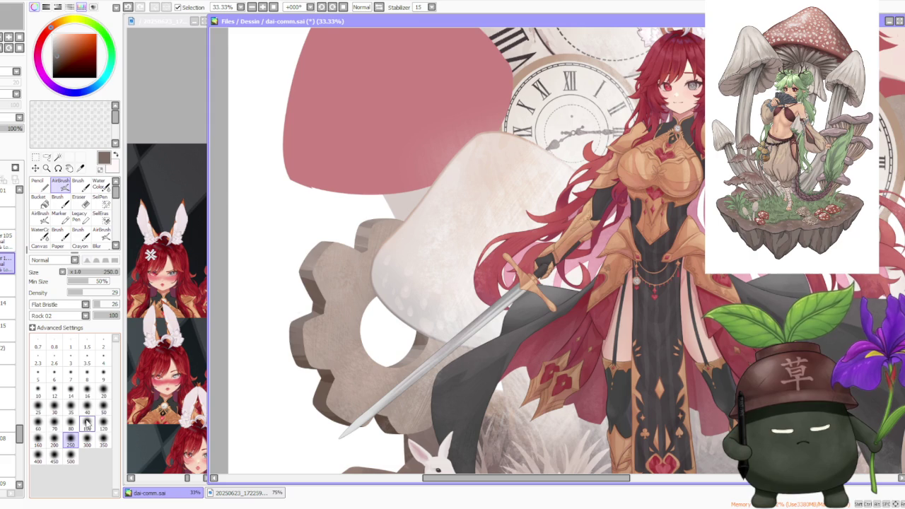
pyautogui.click(74, 319)
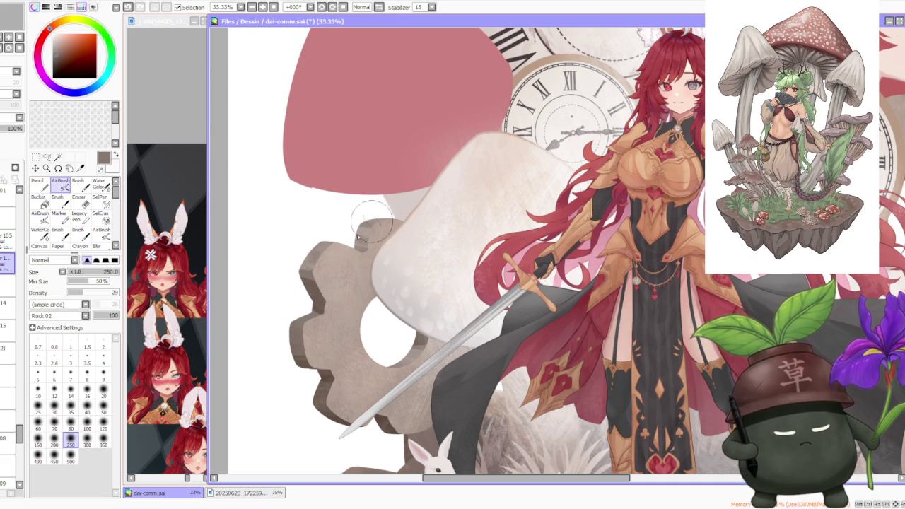
# Undo the stray dark stroke on the gear and return to the solid Brush tool.
pyautogui.hotkey('ctrl', 'z')
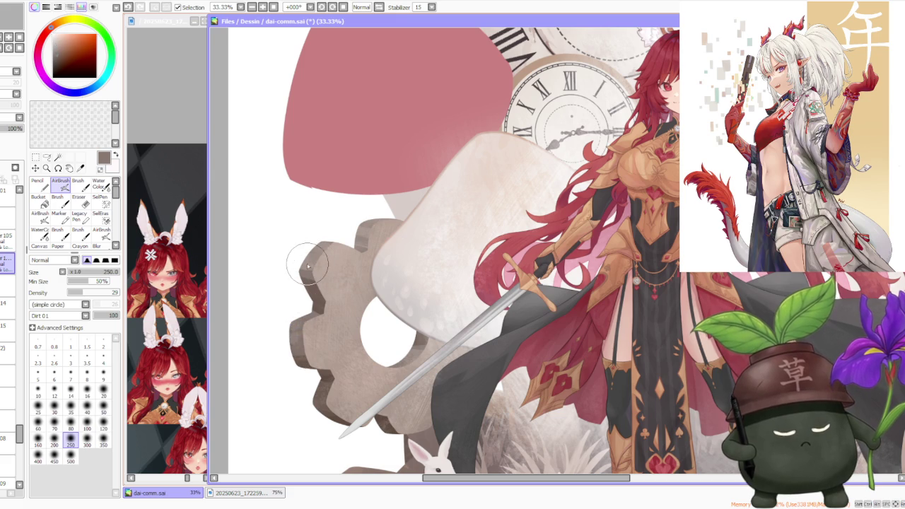
pyautogui.click(78, 183)
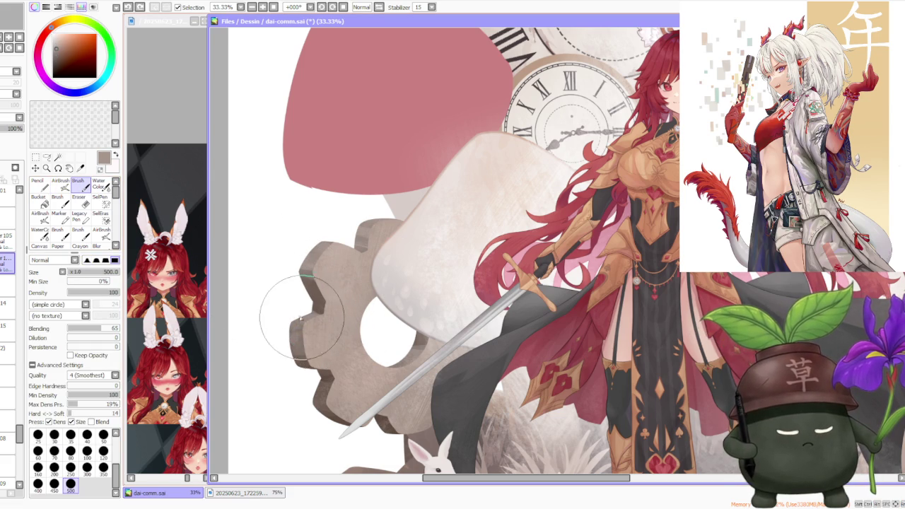
# Shade the gear's left edge with a darker brown, then sample a lighter greyish brown.
pyautogui.keyDown('alt'); pyautogui.click(297, 304); pyautogui.keyUp('alt')
pyautogui.moveTo(311, 305); pyautogui.dragTo(345, 313)
pyautogui.keyDown('alt'); pyautogui.click(316, 301); pyautogui.keyUp('alt')
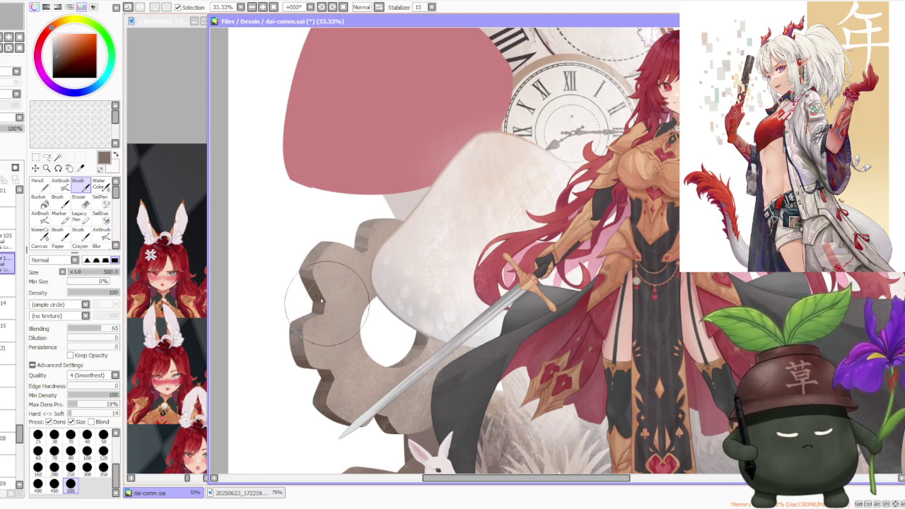
pyautogui.scroll(-1, 309, 250)
pyautogui.scroll(1, 309, 251)
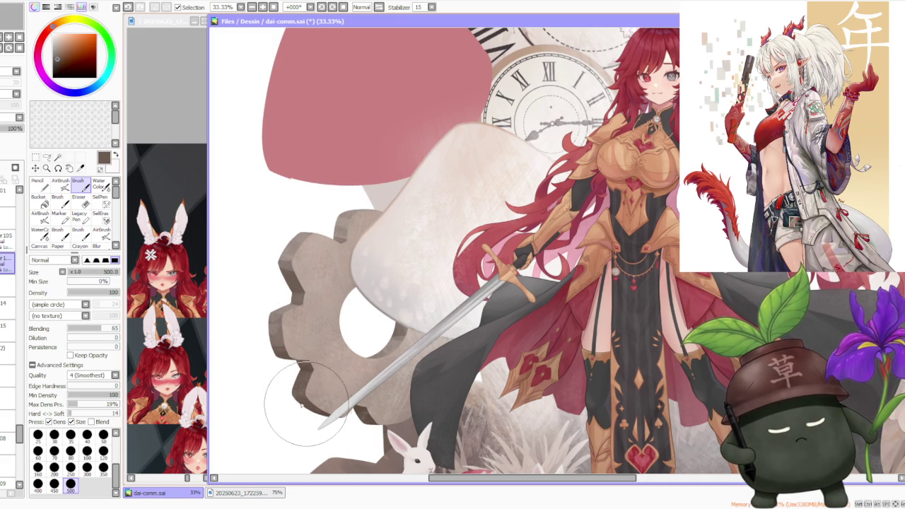
# Sample the gear's grey-beige as the new painting colour.
pyautogui.scroll(-2, 318, 383)
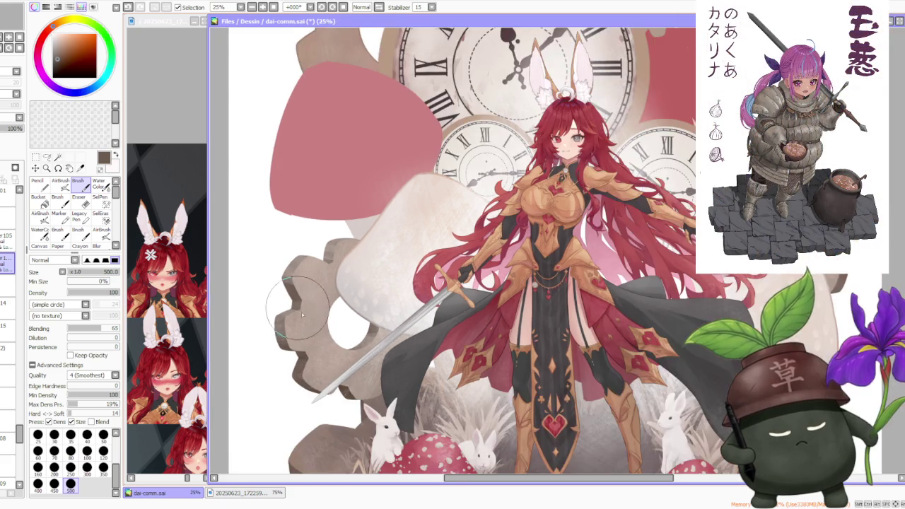
pyautogui.scroll(2, 354, 382)
pyautogui.scroll(1, 355, 383)
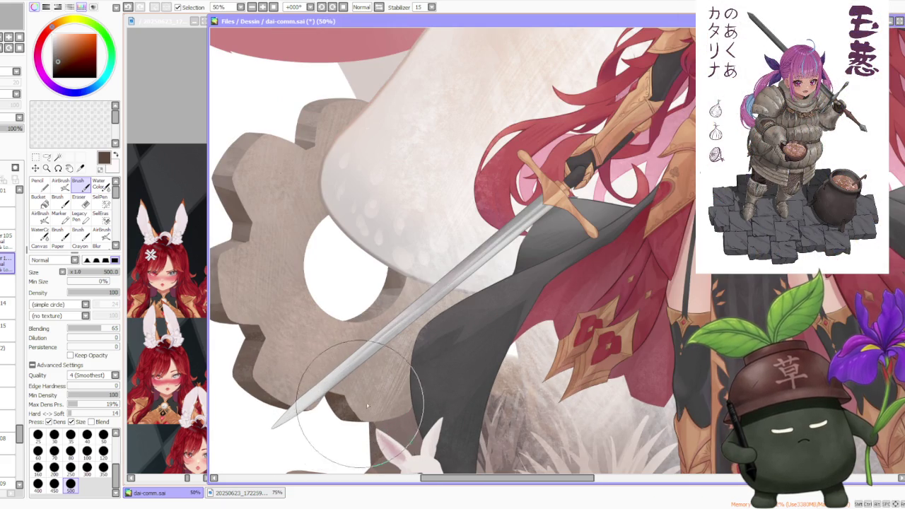
pyautogui.scroll(-3, 318, 417)
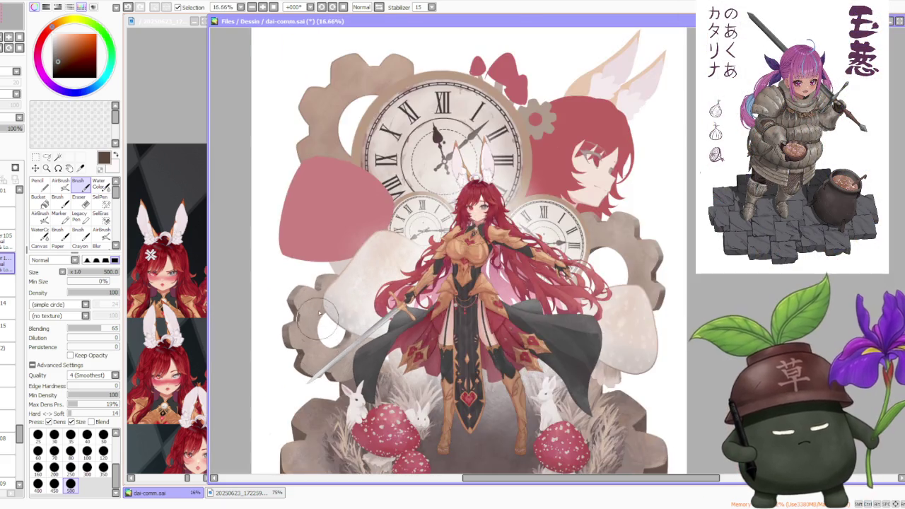
pyautogui.scroll(-2, 341, 253)
pyautogui.scroll(1, 394, 226)
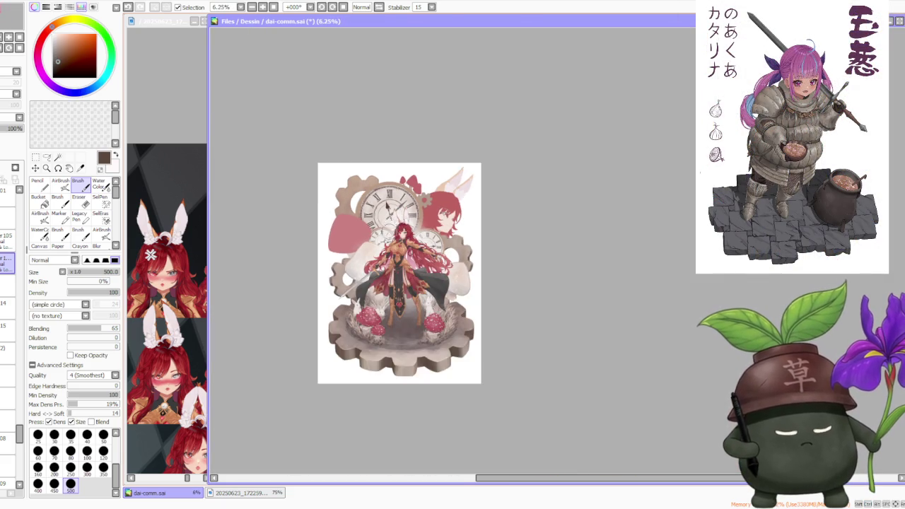
pyautogui.scroll(2, 354, 268)
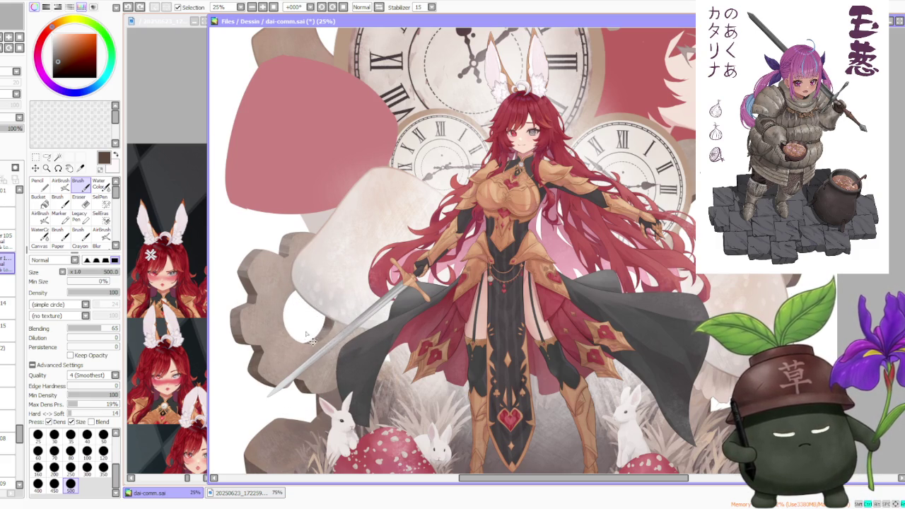
pyautogui.scroll(-2, 312, 327)
pyautogui.scroll(-1, 311, 304)
pyautogui.scroll(4, 314, 246)
pyautogui.scroll(1, 313, 246)
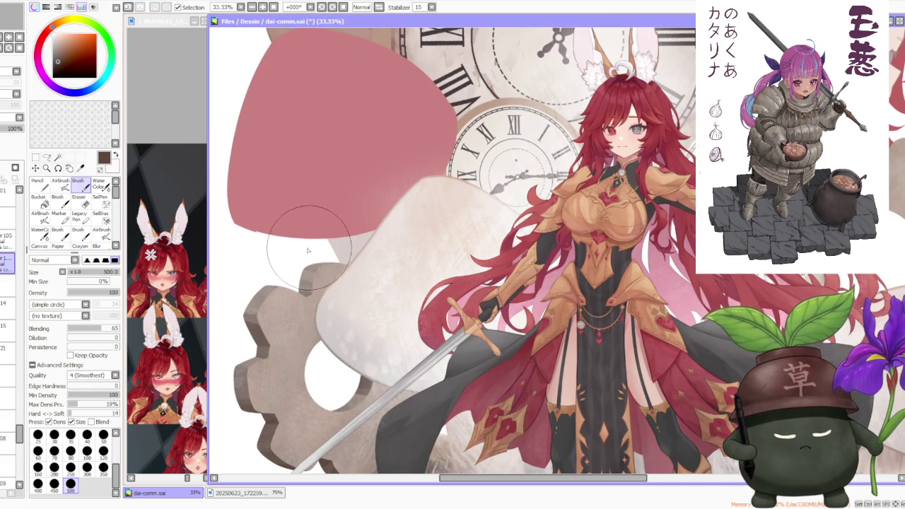
pyautogui.keyDown('alt'); pyautogui.click(263, 298); pyautogui.keyUp('alt')
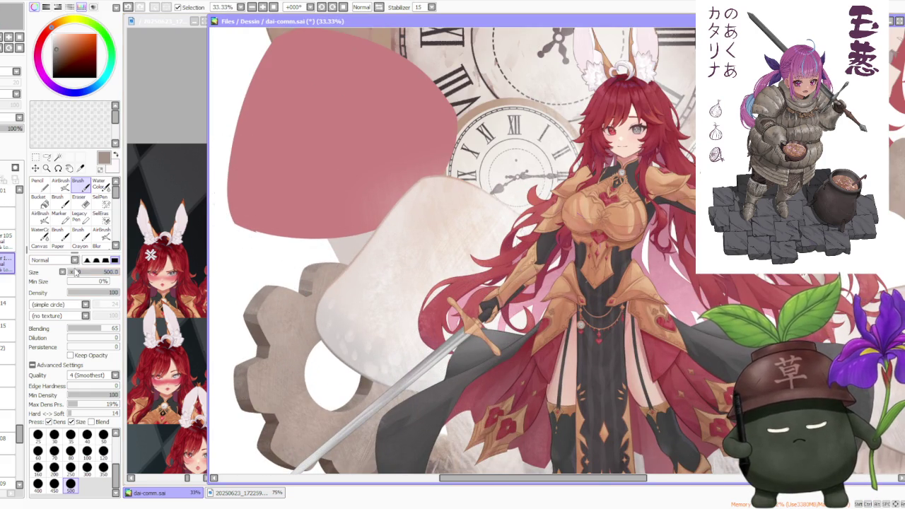
# Switch to the AirBrush, undo the last gear shading stroke, and set size 120.
pyautogui.click(60, 184)
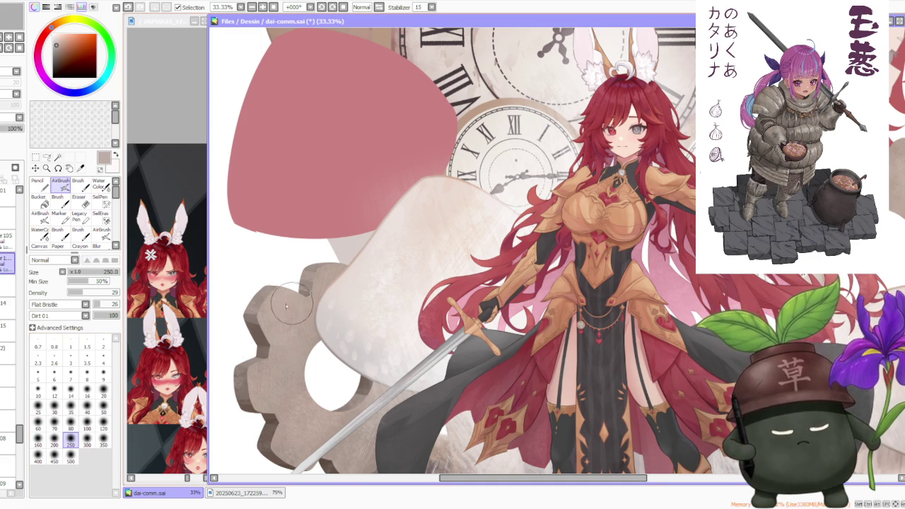
pyautogui.scroll(1, 291, 306)
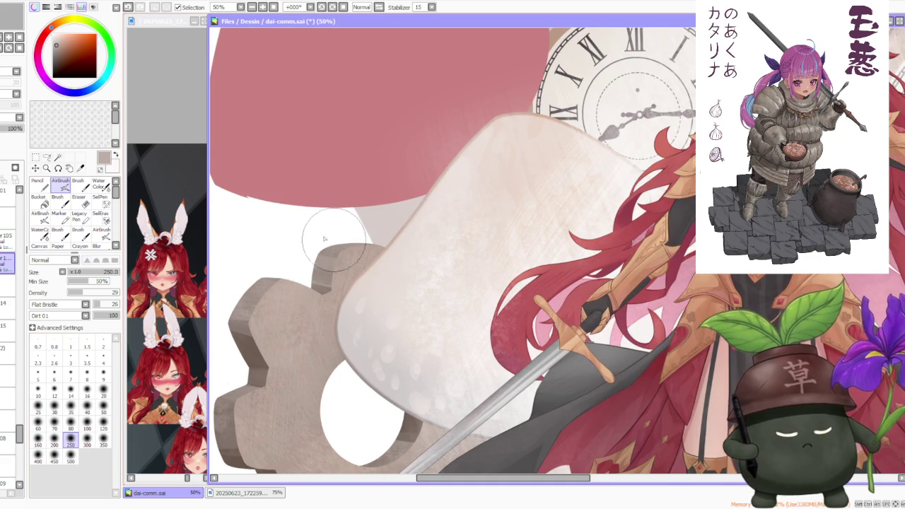
pyautogui.scroll(-1, 334, 274)
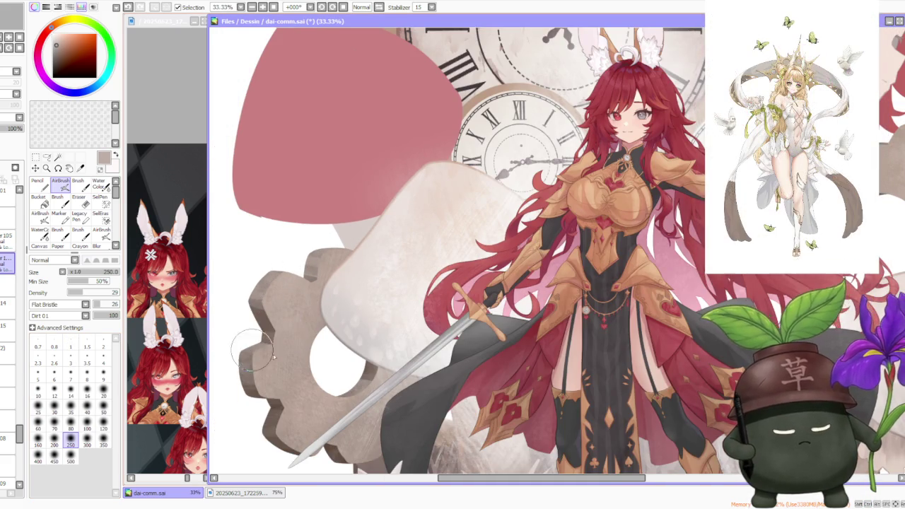
pyautogui.scroll(2, 247, 348)
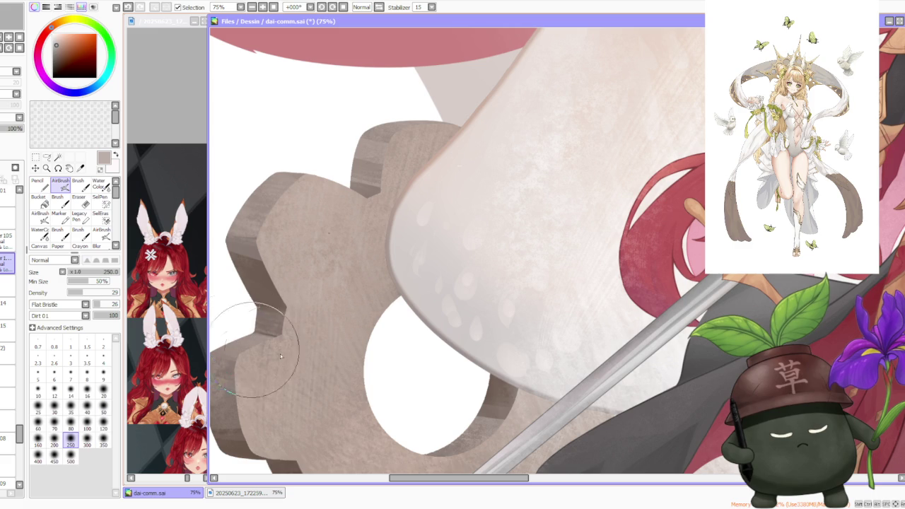
pyautogui.scroll(-1, 233, 306)
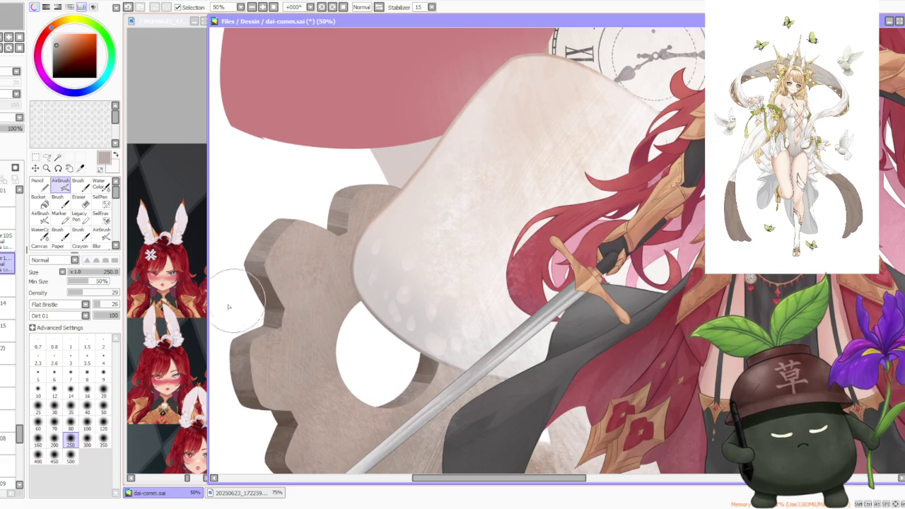
pyautogui.hotkey('ctrl', 'z')
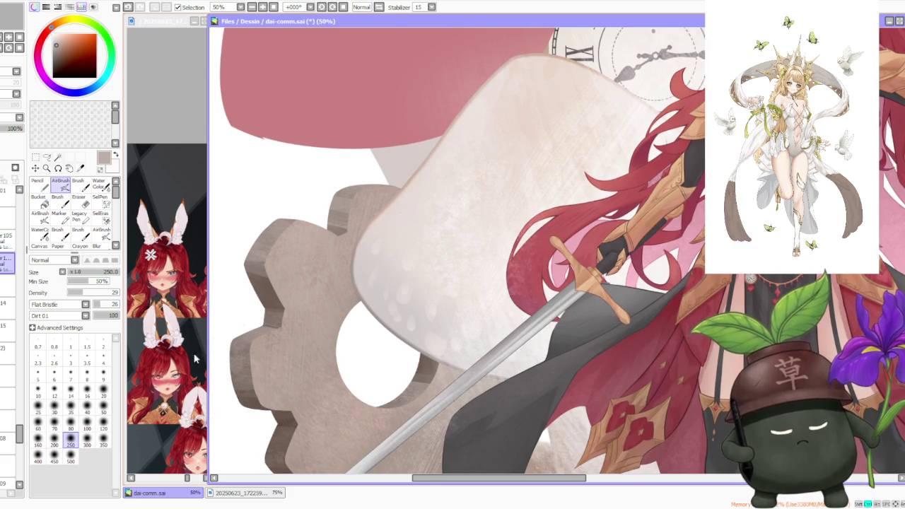
pyautogui.click(104, 425)
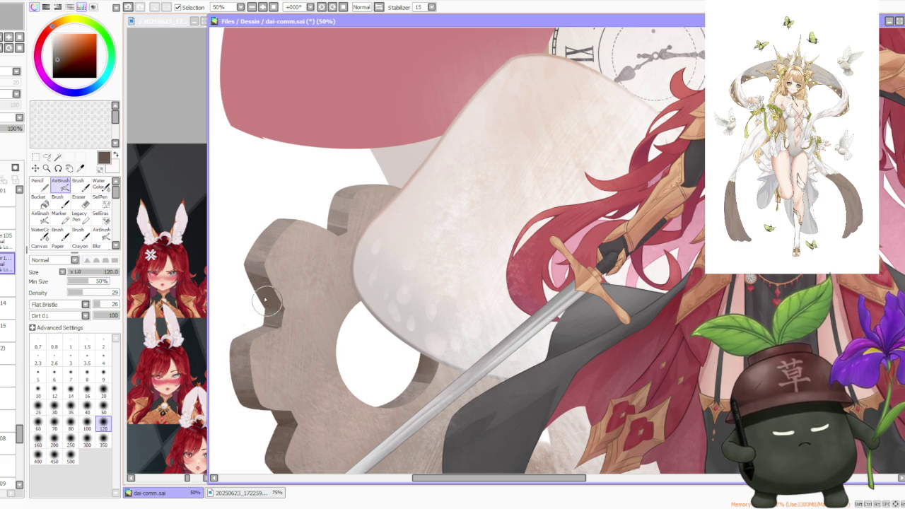
# Sample a light taupe from the gear, then a near-white colour to paint with.
pyautogui.scroll(-1, 249, 302)
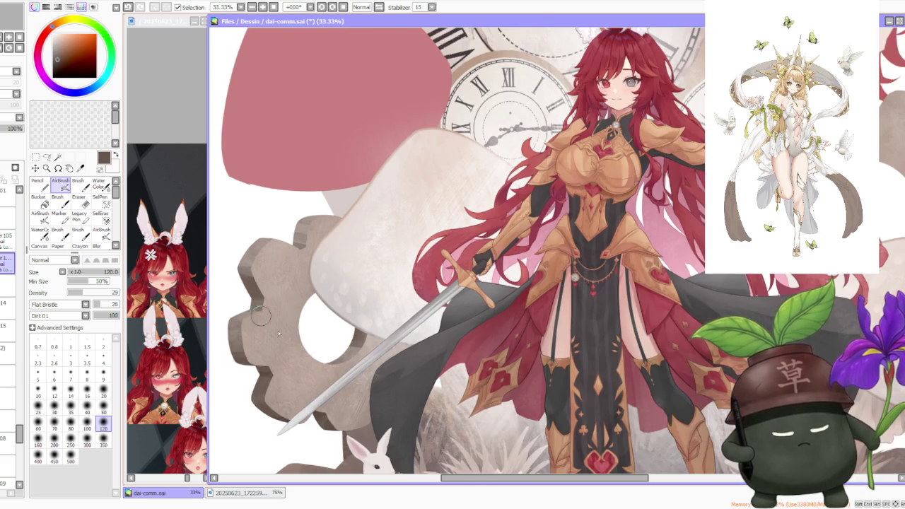
pyautogui.scroll(2, 259, 288)
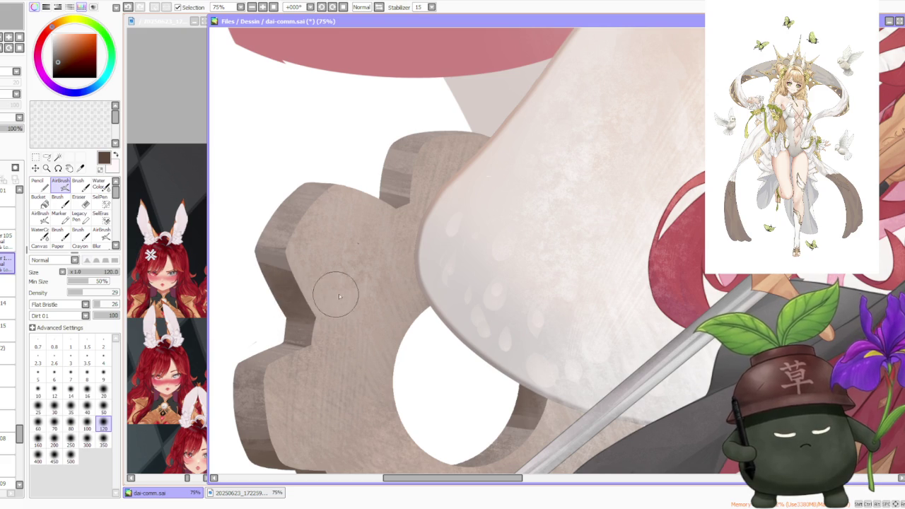
pyautogui.scroll(-2, 285, 263)
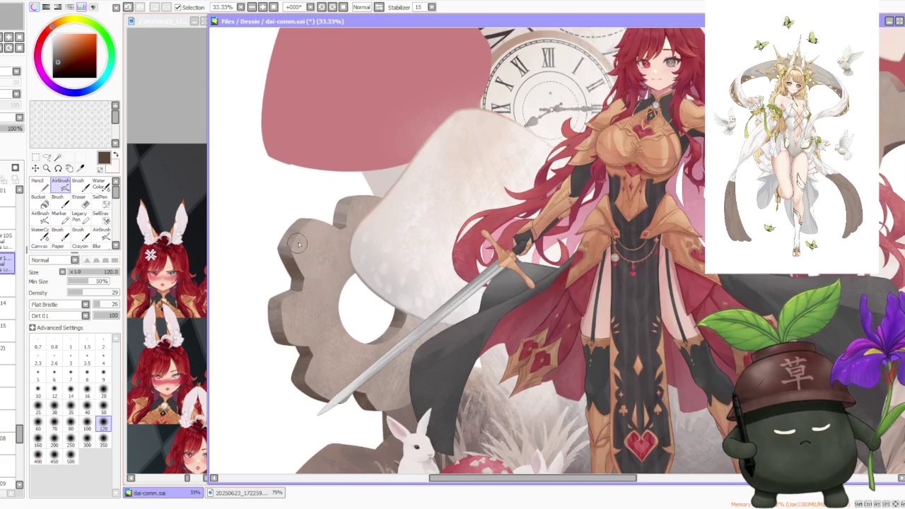
pyautogui.scroll(3, 281, 246)
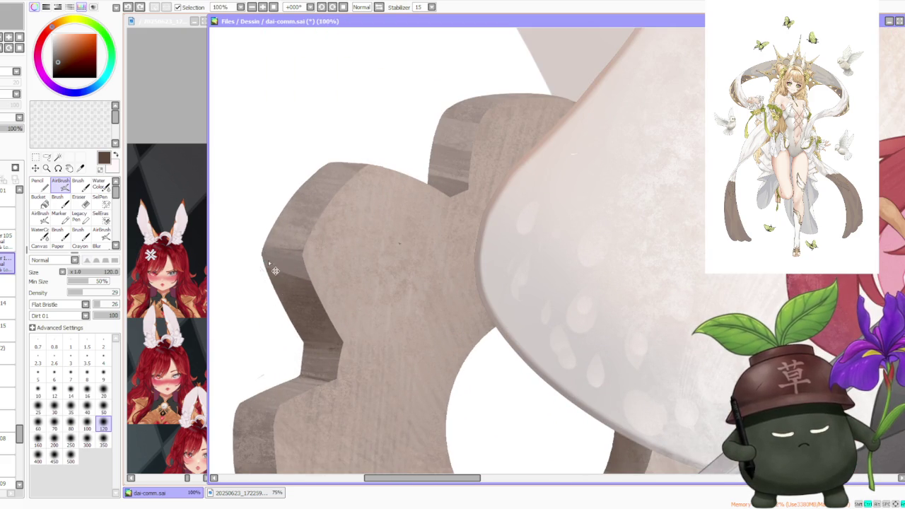
pyautogui.scroll(-2, 314, 227)
pyautogui.scroll(-1, 307, 201)
pyautogui.scroll(-1, 307, 201)
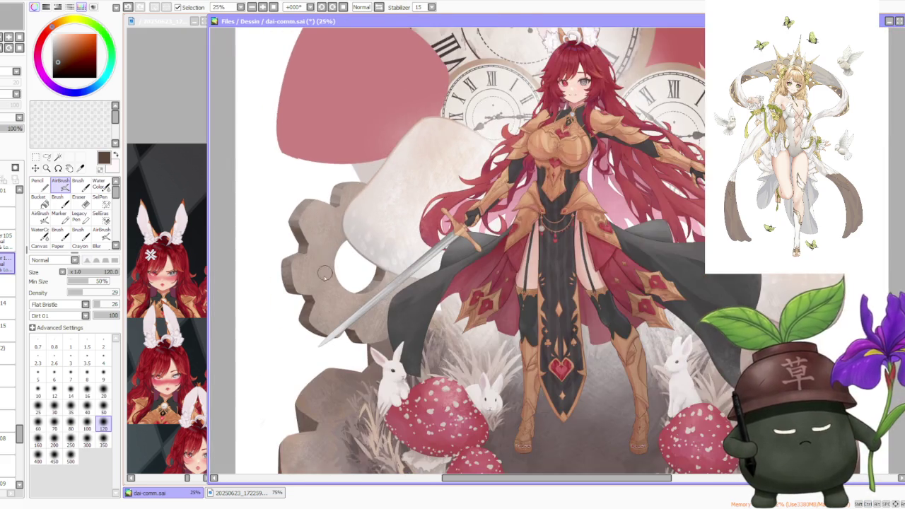
pyautogui.scroll(2, 281, 271)
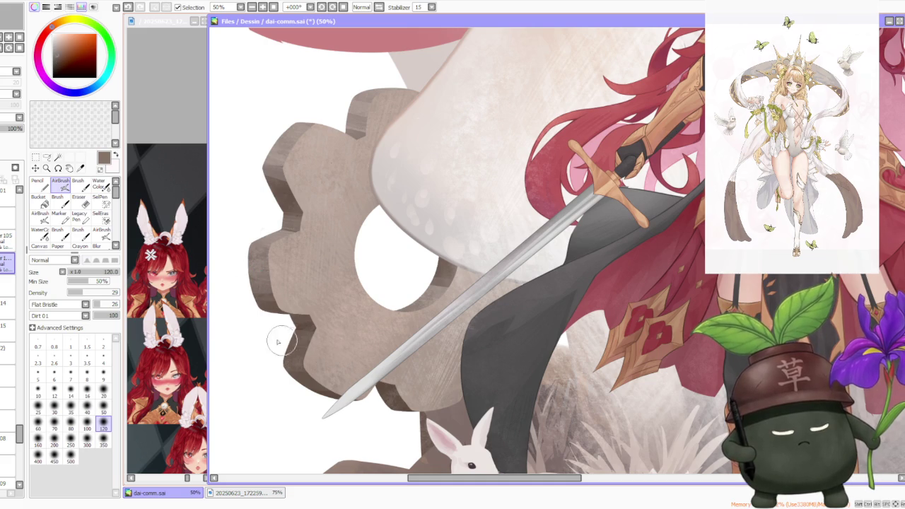
pyautogui.scroll(2, 286, 287)
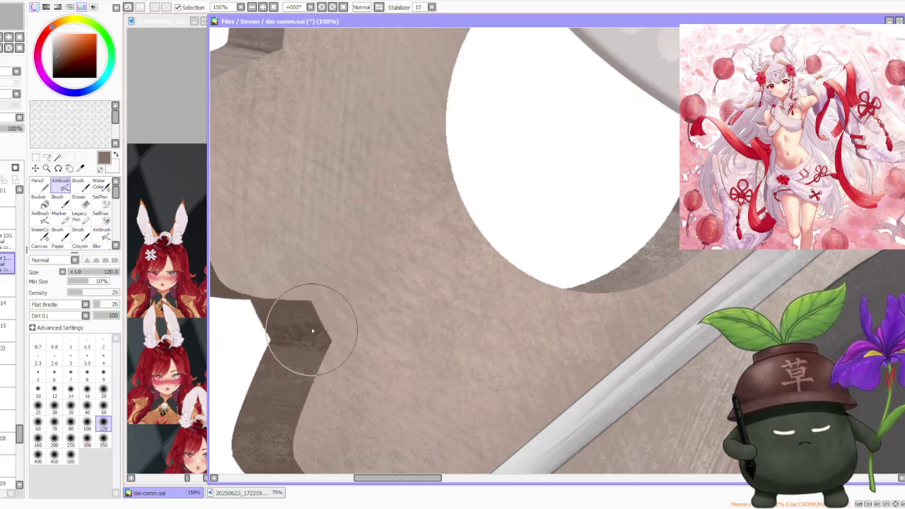
pyautogui.scroll(-1, 314, 323)
pyautogui.scroll(-3, 318, 329)
pyautogui.scroll(3, 338, 346)
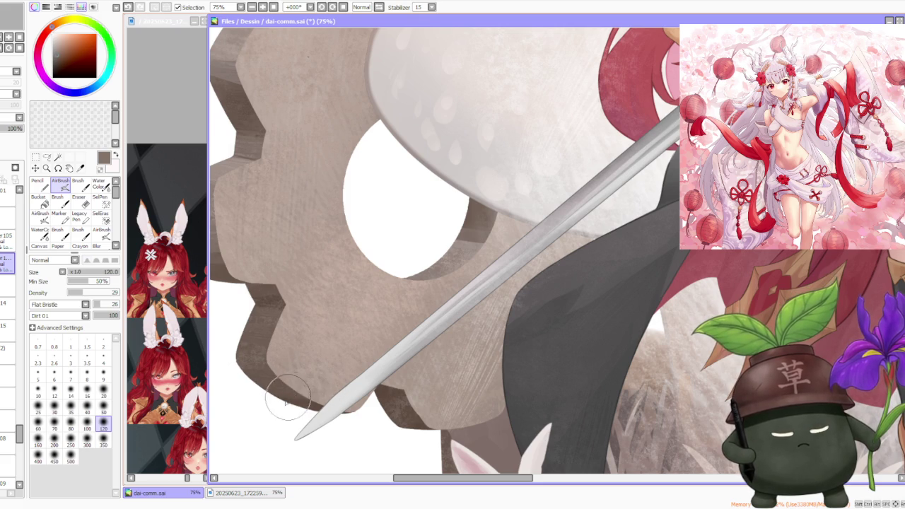
pyautogui.scroll(-1, 322, 398)
pyautogui.scroll(2, 368, 403)
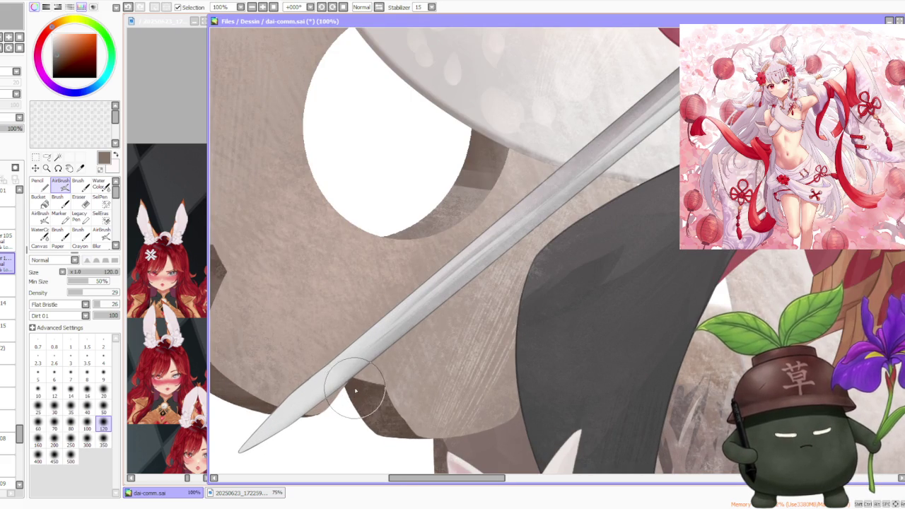
pyautogui.scroll(-4, 351, 378)
pyautogui.scroll(3, 347, 362)
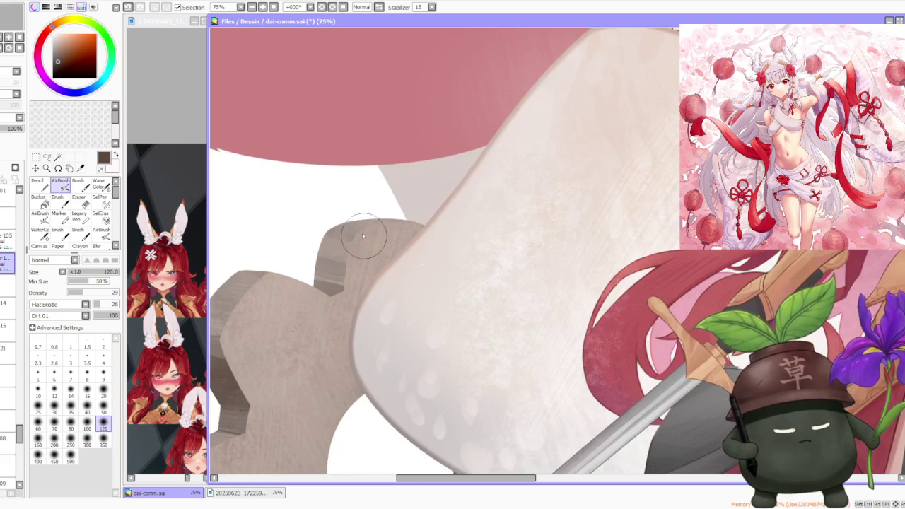
pyautogui.keyDown('alt'); pyautogui.click(329, 225); pyautogui.keyUp('alt')
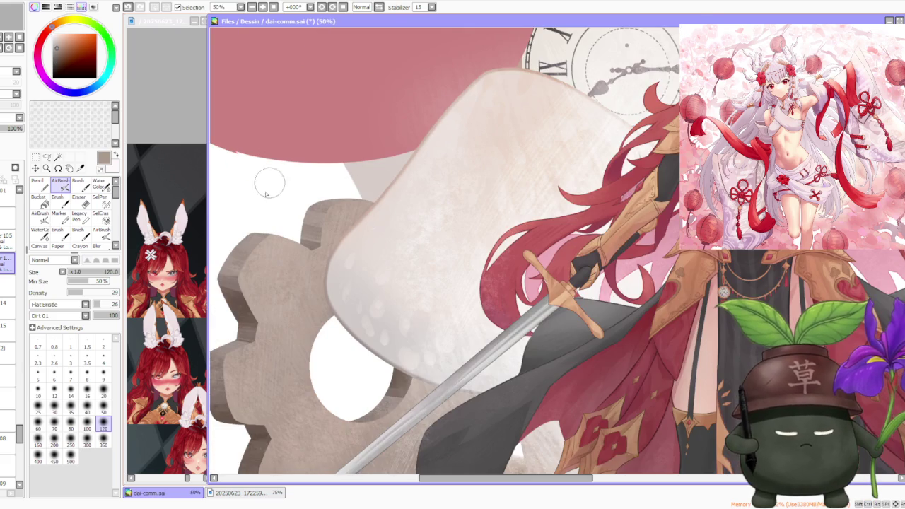
pyautogui.scroll(-1, 273, 159)
pyautogui.keyDown('alt'); pyautogui.click(240, 244); pyautogui.keyUp('alt')
pyautogui.scroll(-2, 424, 283)
pyautogui.scroll(-1, 551, 319)
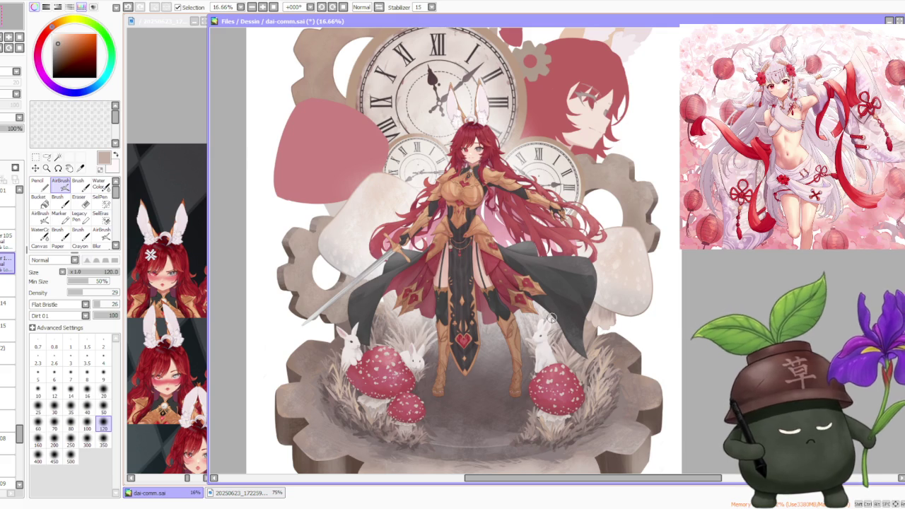
# Save dai-comm.sai and switch focus away from SAI.
pyautogui.scroll(-2, 551, 318)
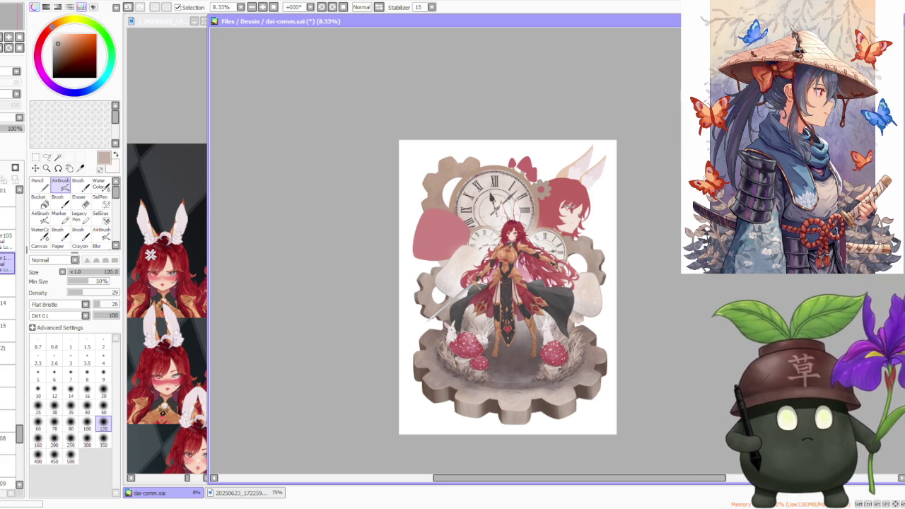
pyautogui.hotkey('ctrl', 's')
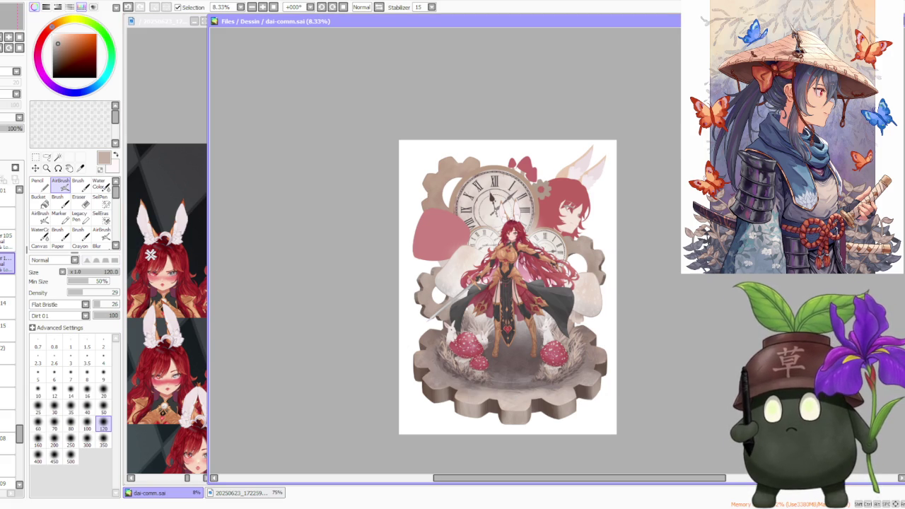
pyautogui.hotkey('alt', 'Tab')
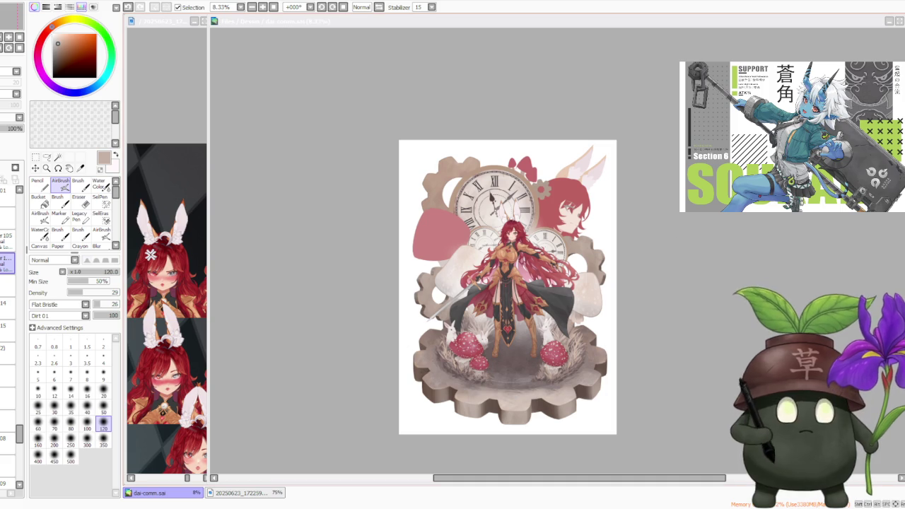
pyautogui.scroll(1, 503, 302)
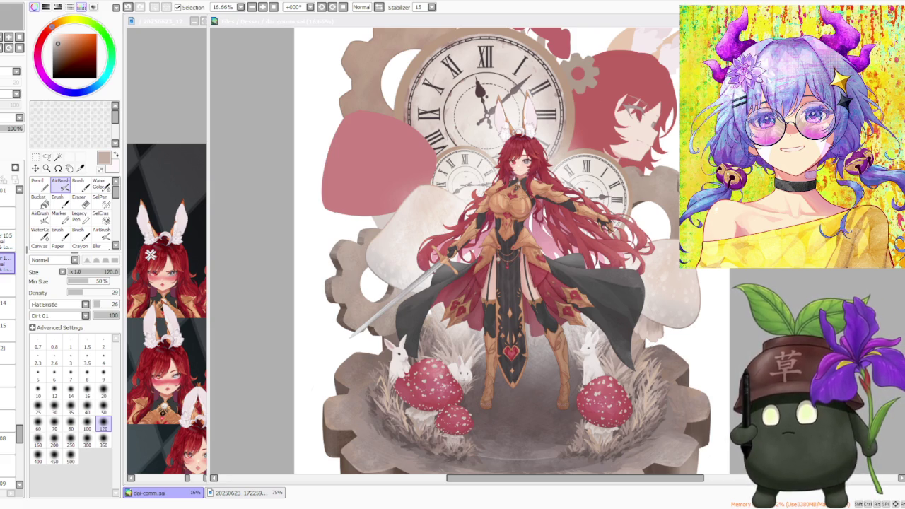
pyautogui.scroll(-1, 322, 250)
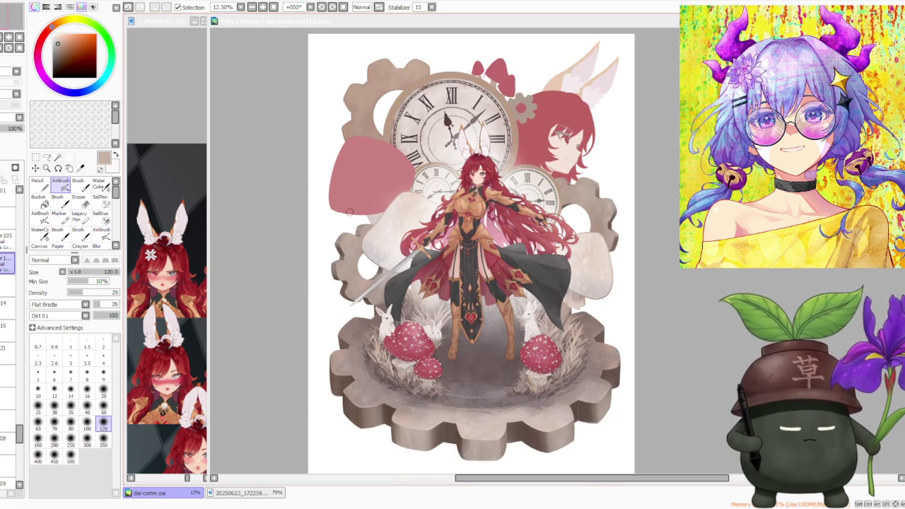
# Select layer 08 in the Layer panel.
pyautogui.scroll(-1, 581, 167)
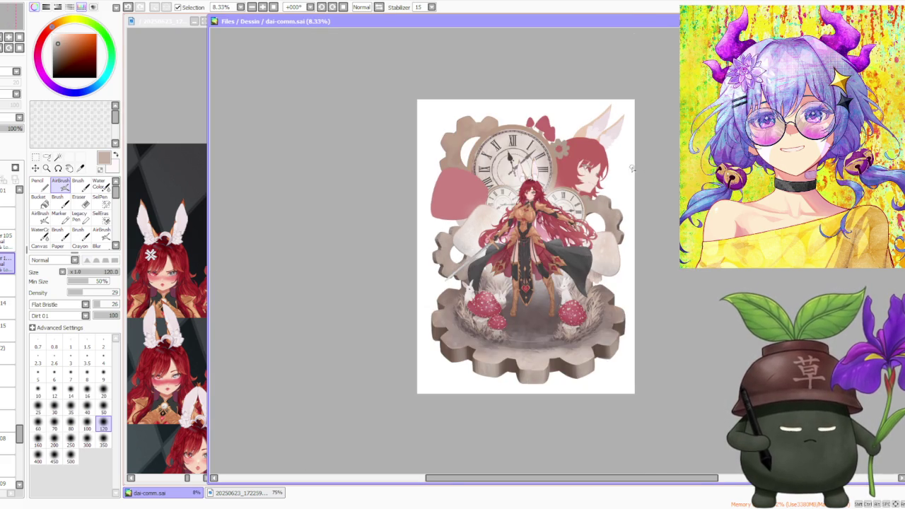
pyautogui.scroll(2, 581, 167)
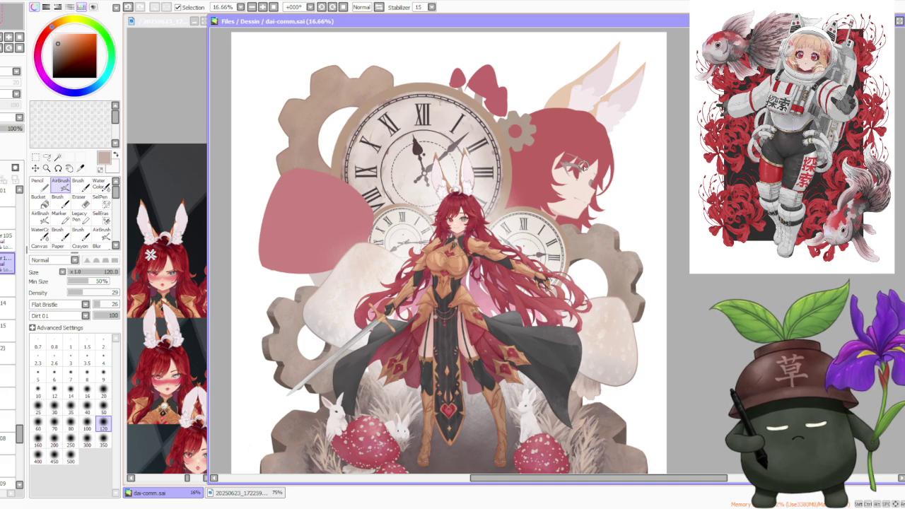
pyautogui.scroll(3, 236, 262)
pyautogui.scroll(2, 302, 334)
pyautogui.scroll(-3, 302, 334)
pyautogui.scroll(-3, 303, 332)
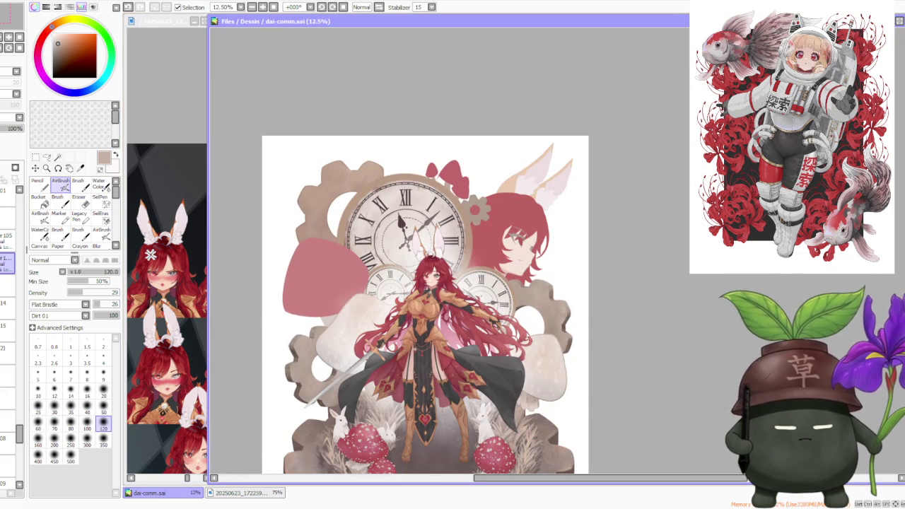
pyautogui.scroll(-2, 7, 332)
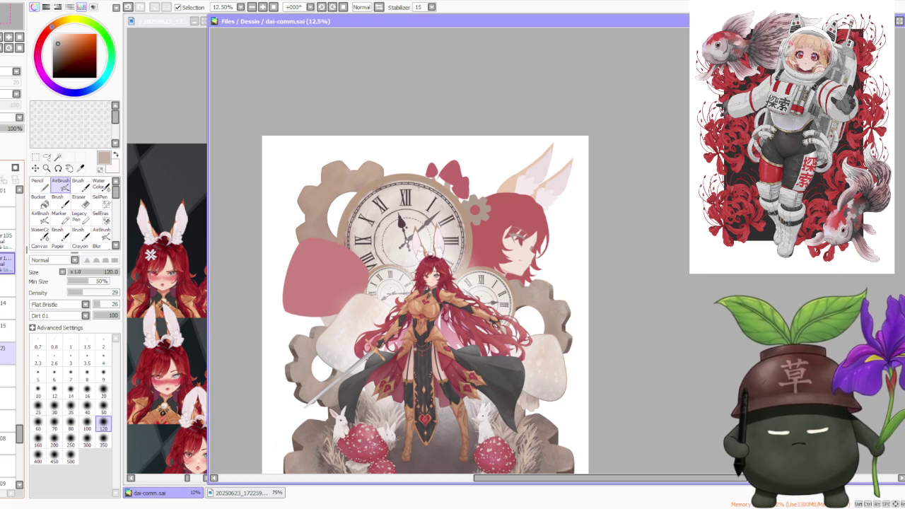
pyautogui.scroll(-3, 7, 332)
pyautogui.click(7, 311)
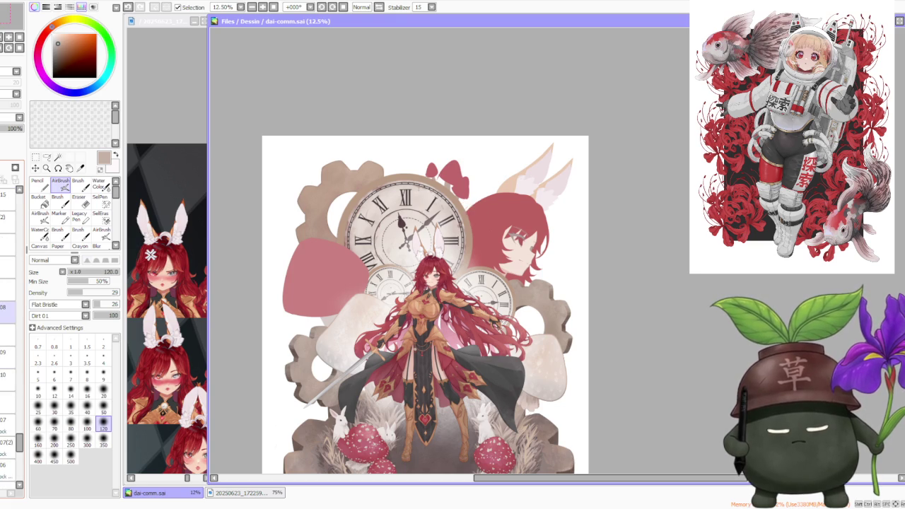
# Switch from the airbrush to the plain Brush tool.
pyautogui.scroll(2, 530, 213)
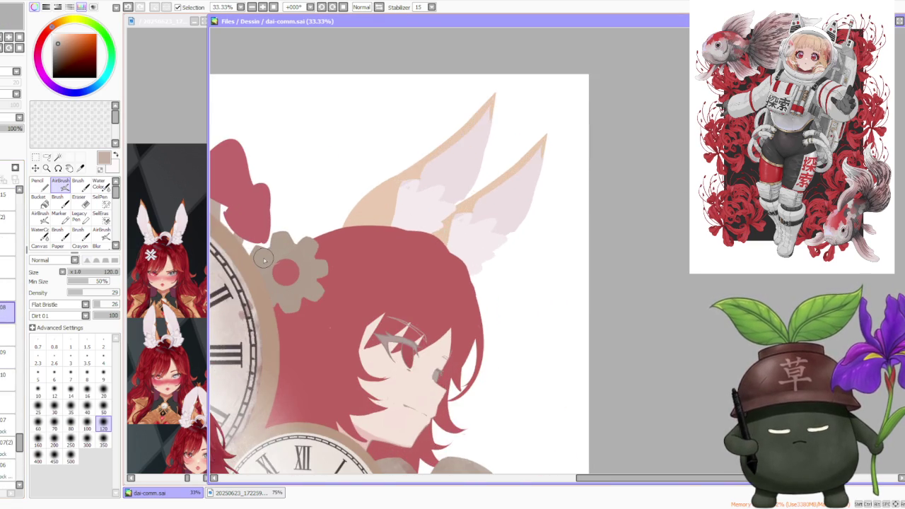
pyautogui.scroll(1, 495, 198)
pyautogui.scroll(-1, 432, 260)
pyautogui.scroll(-1, 277, 323)
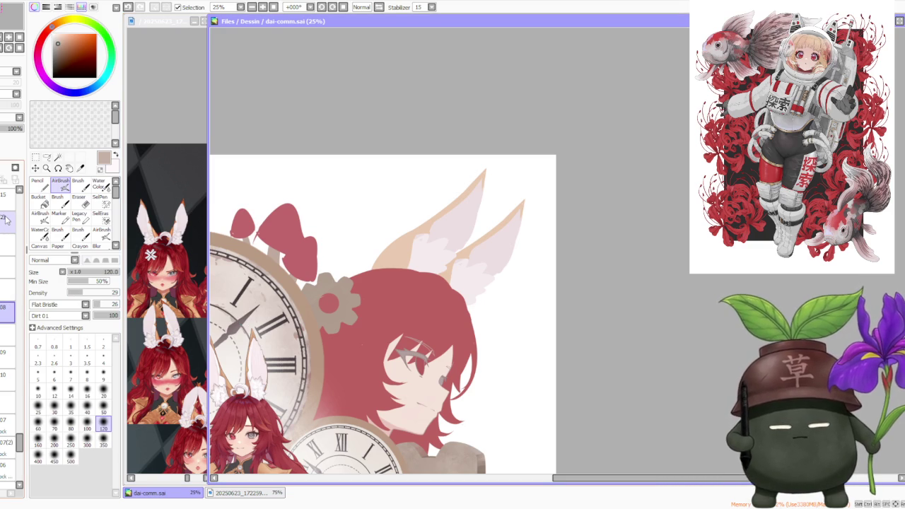
pyautogui.click(76, 182)
# Shrink the brush to size 120 and reshape the small gear's right-hand teeth cleanly.
pyautogui.press('[')
pyautogui.press('[')
pyautogui.press('[')
pyautogui.scroll(2, 346, 275)
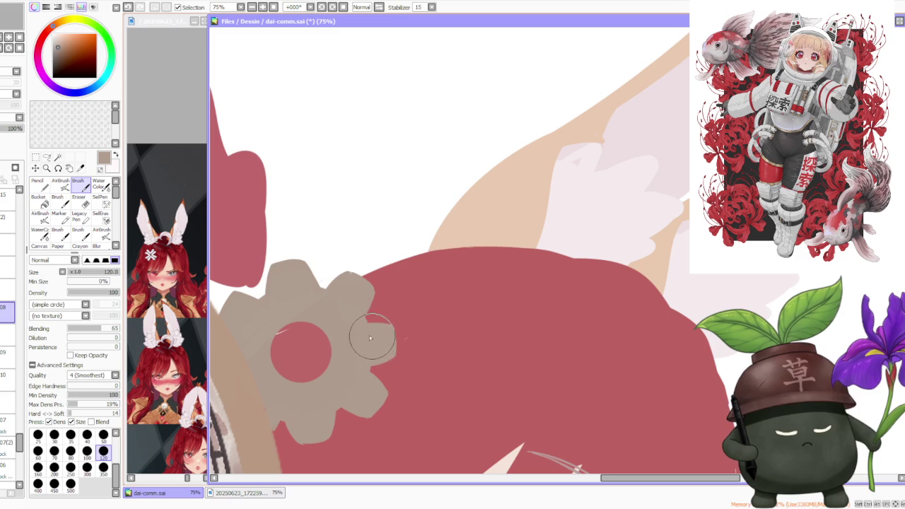
pyautogui.scroll(1, 297, 431)
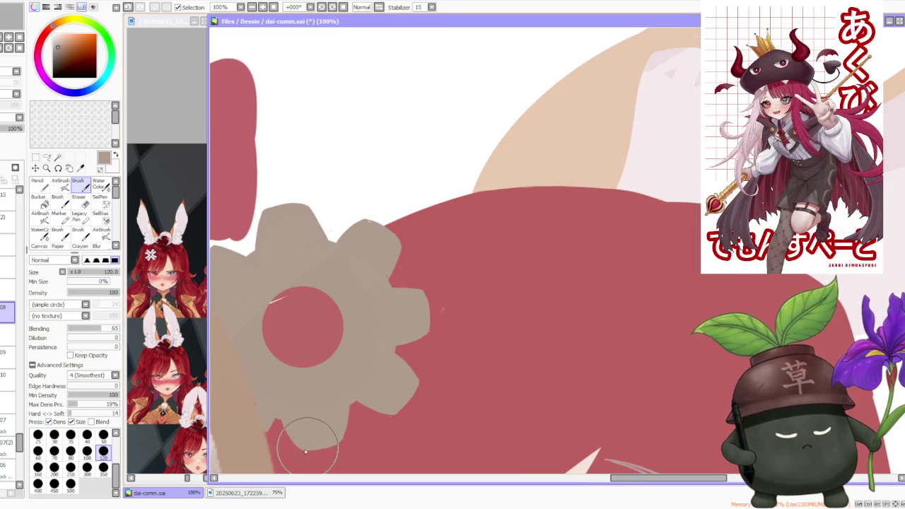
pyautogui.scroll(2, 276, 422)
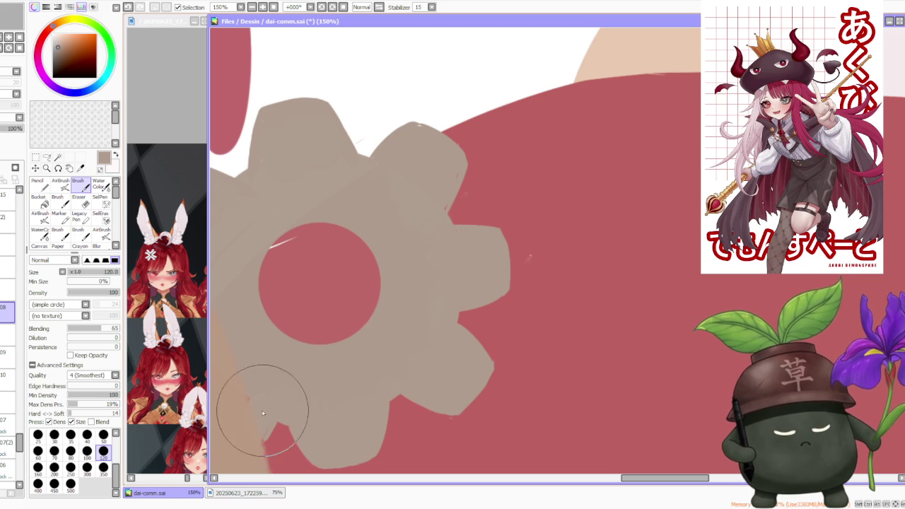
pyautogui.scroll(-2, 299, 406)
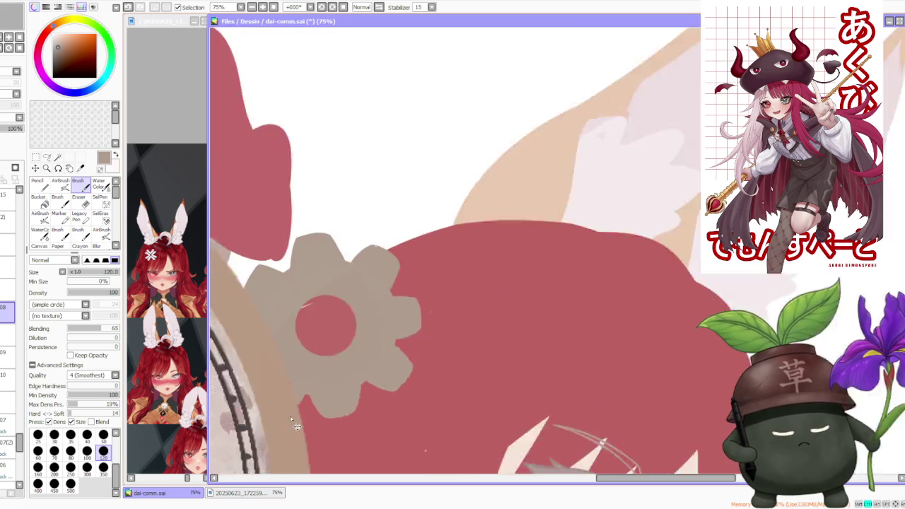
pyautogui.scroll(2, 311, 386)
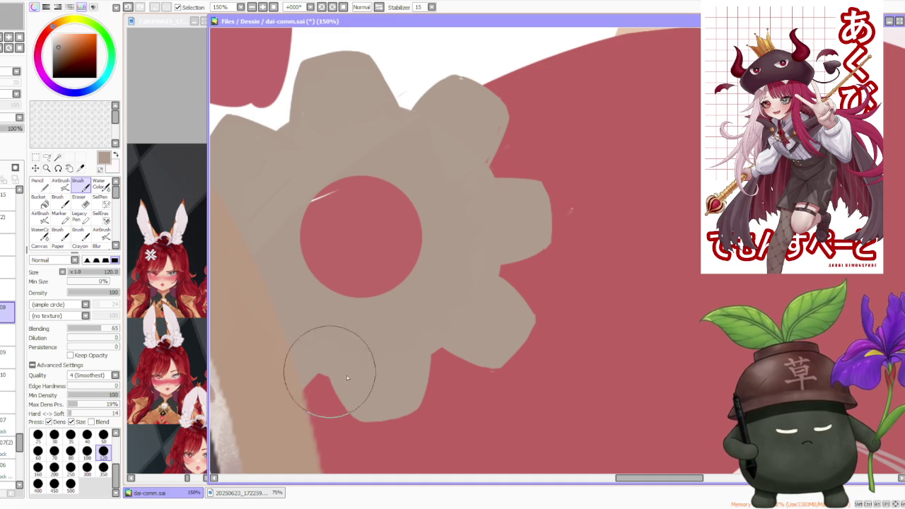
pyautogui.scroll(-2, 357, 238)
pyautogui.scroll(1, 339, 297)
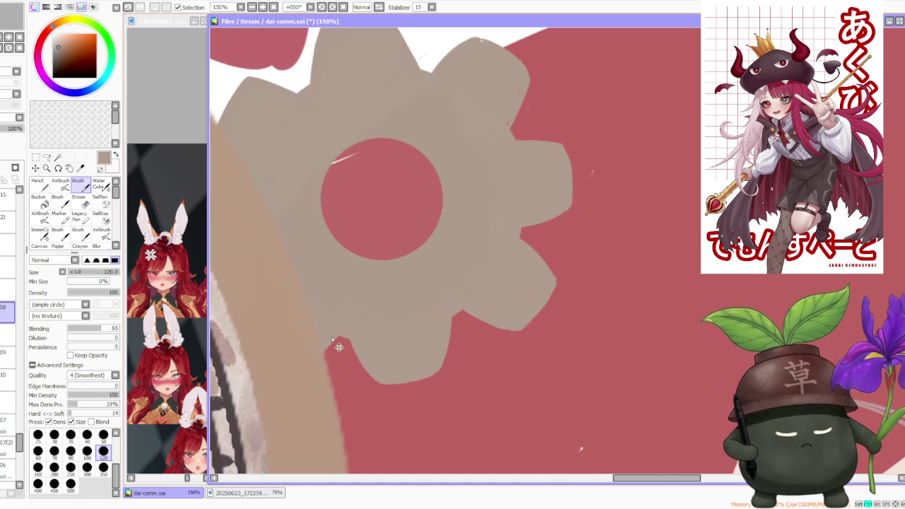
pyautogui.scroll(1, 329, 340)
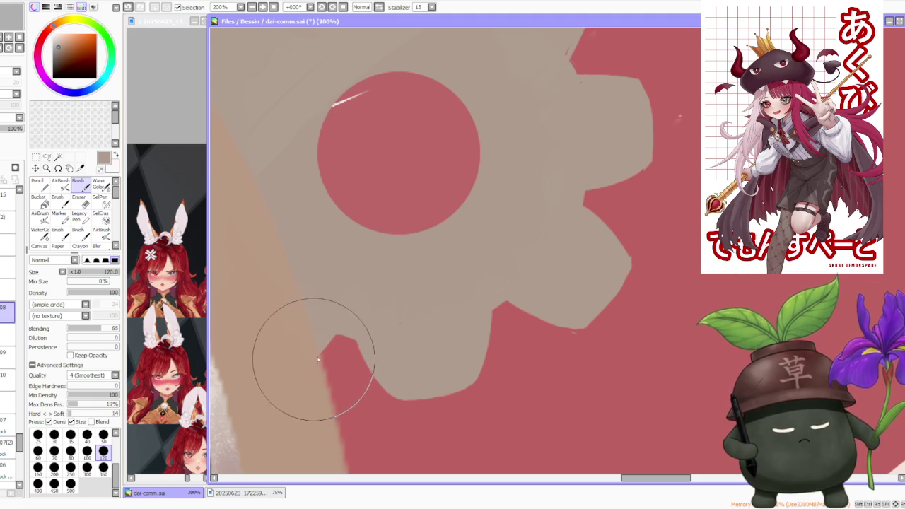
pyautogui.scroll(-2, 384, 300)
pyautogui.scroll(2, 420, 255)
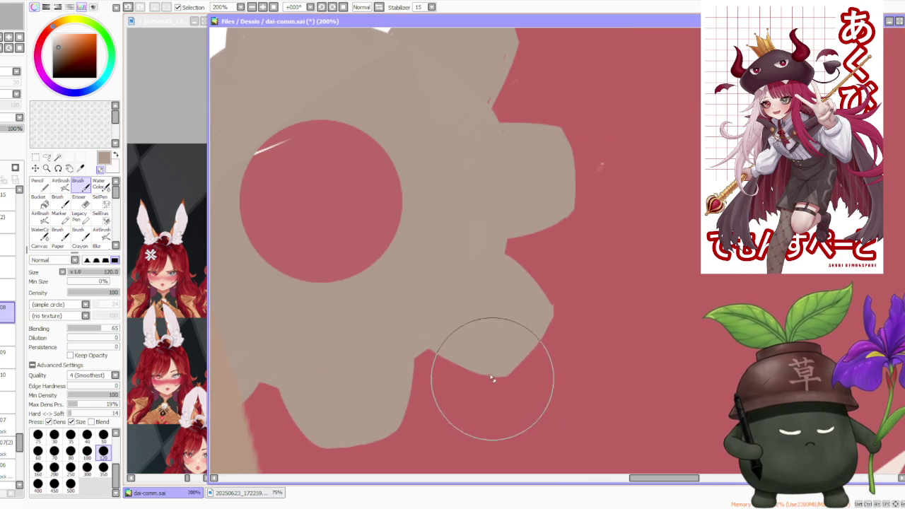
pyautogui.scroll(-3, 523, 262)
pyautogui.scroll(3, 526, 297)
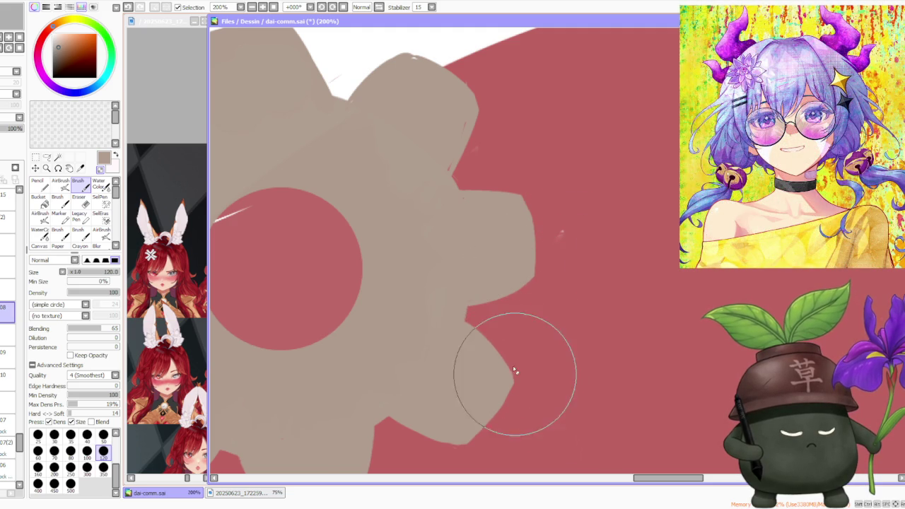
pyautogui.scroll(-1, 485, 354)
pyautogui.scroll(1, 519, 226)
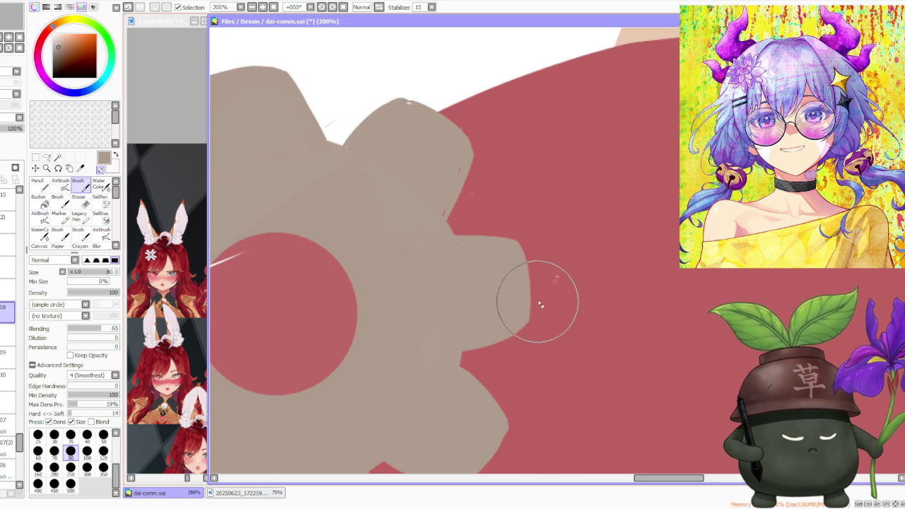
# Smooth a short stretch of the beige gear's edge with one brush stroke.
pyautogui.scroll(-2, 535, 307)
pyautogui.scroll(2, 523, 374)
pyautogui.scroll(-2, 524, 352)
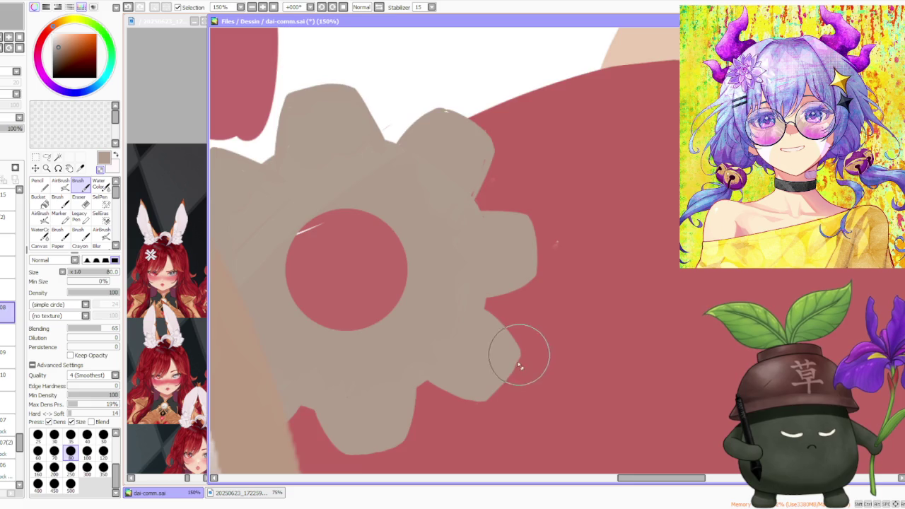
pyautogui.scroll(2, 495, 396)
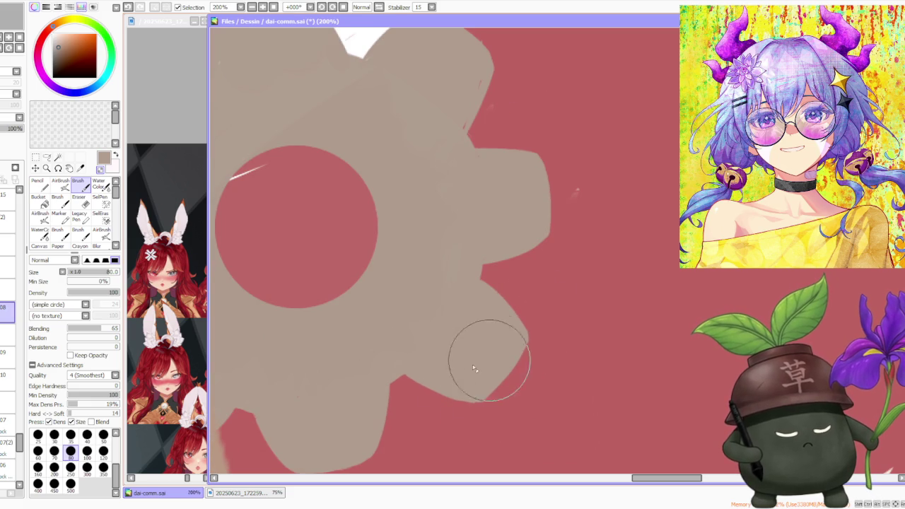
pyautogui.scroll(-3, 444, 384)
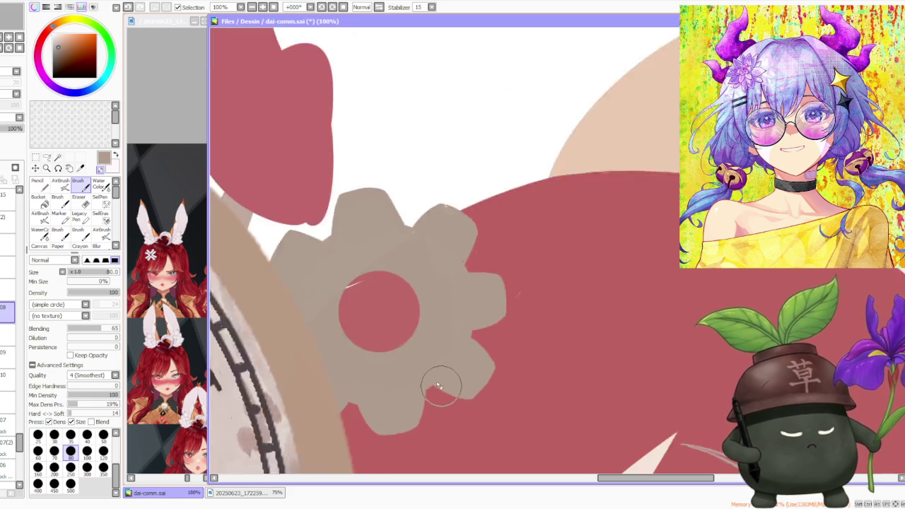
pyautogui.scroll(-1, 415, 368)
pyautogui.scroll(1, 372, 413)
pyautogui.scroll(-1, 390, 357)
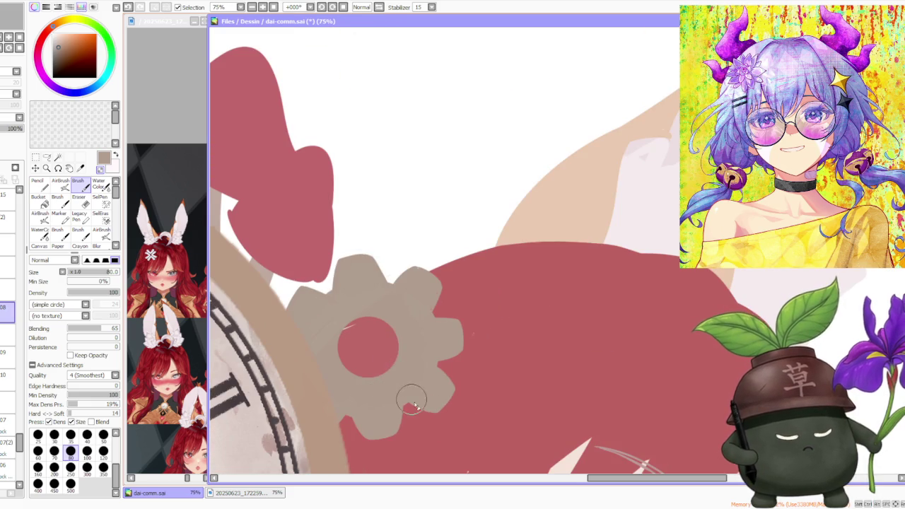
pyautogui.scroll(1, 407, 393)
pyautogui.scroll(1, 399, 340)
pyautogui.scroll(1, 407, 265)
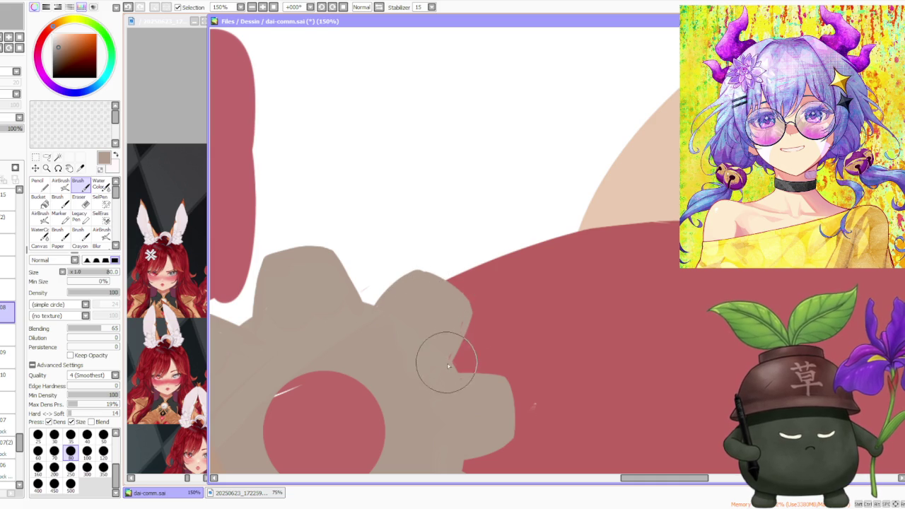
pyautogui.scroll(-1, 426, 268)
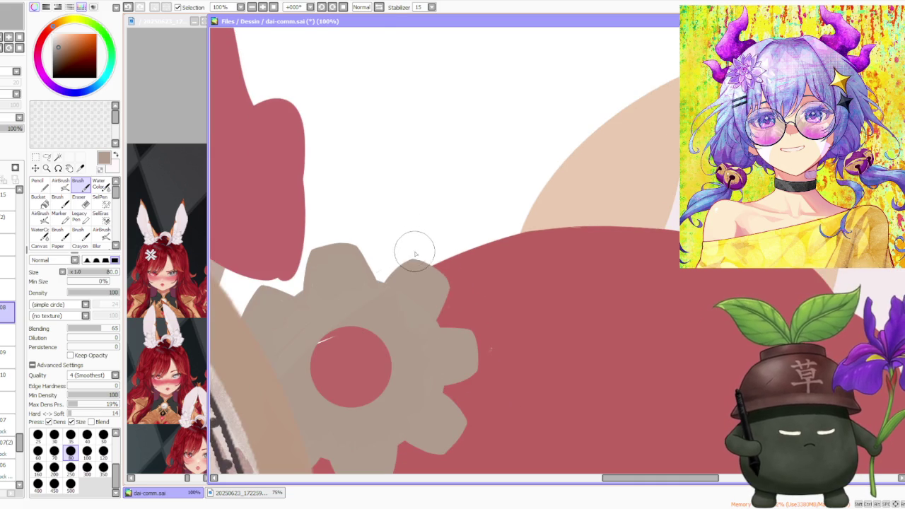
pyautogui.scroll(1, 420, 260)
pyautogui.moveTo(405, 256); pyautogui.dragTo(426, 265)
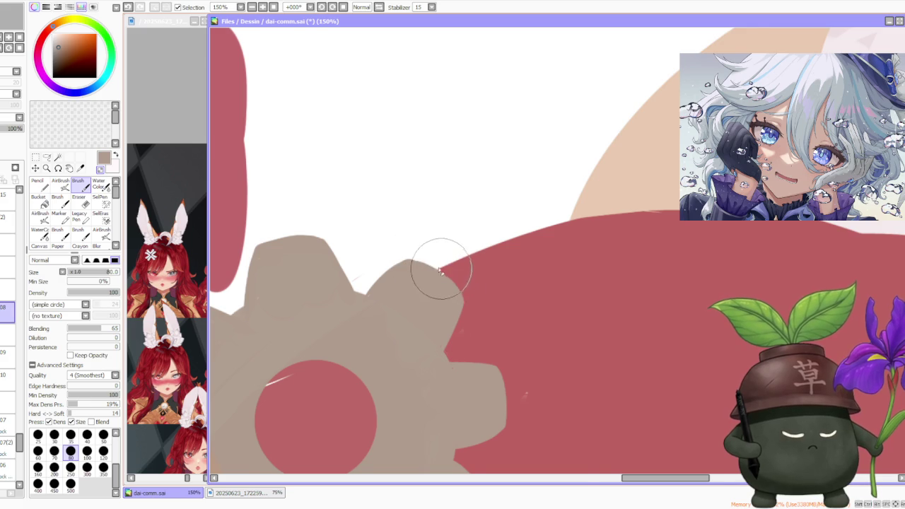
# Rotate the canvas view back and forth to inspect the gear, then reset it upright.
pyautogui.scroll(-2, 431, 263)
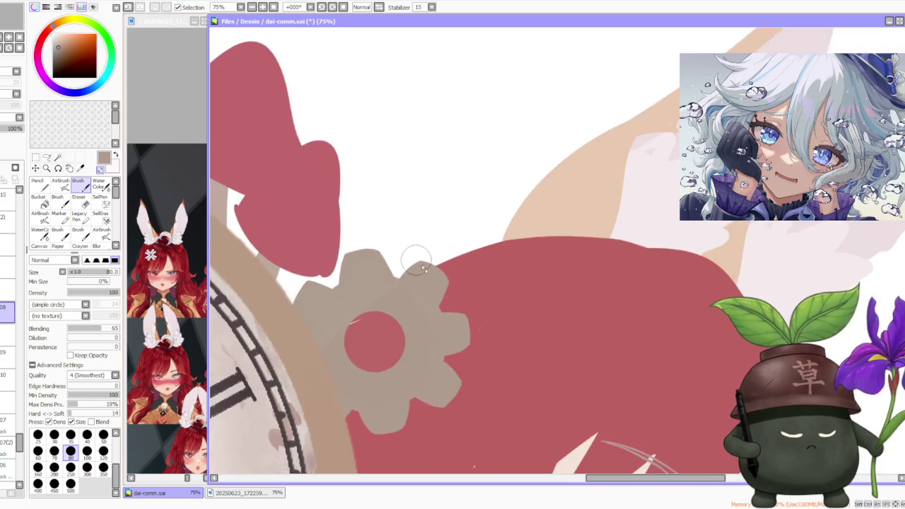
pyautogui.scroll(2, 425, 276)
pyautogui.scroll(-1, 431, 269)
pyautogui.scroll(1, 423, 255)
pyautogui.scroll(1, 382, 261)
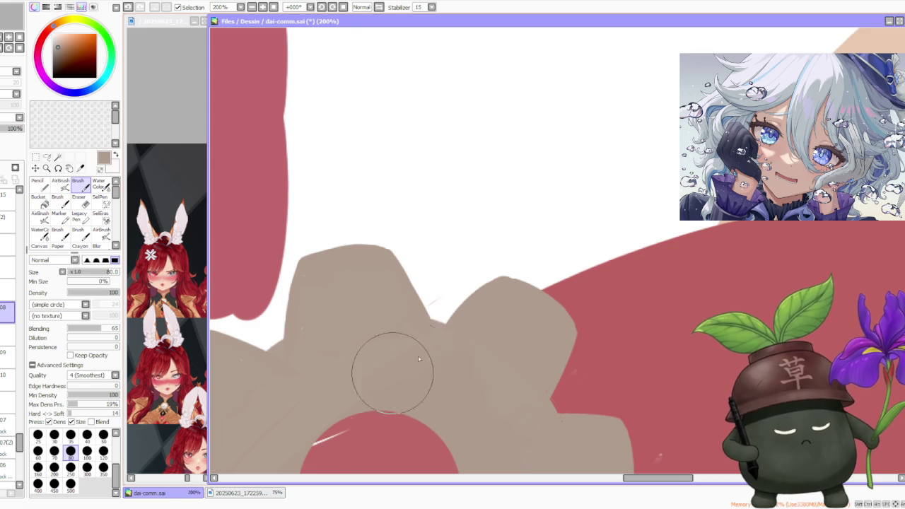
pyautogui.press('Delete')
pyautogui.press('Delete')
pyautogui.press('Home')
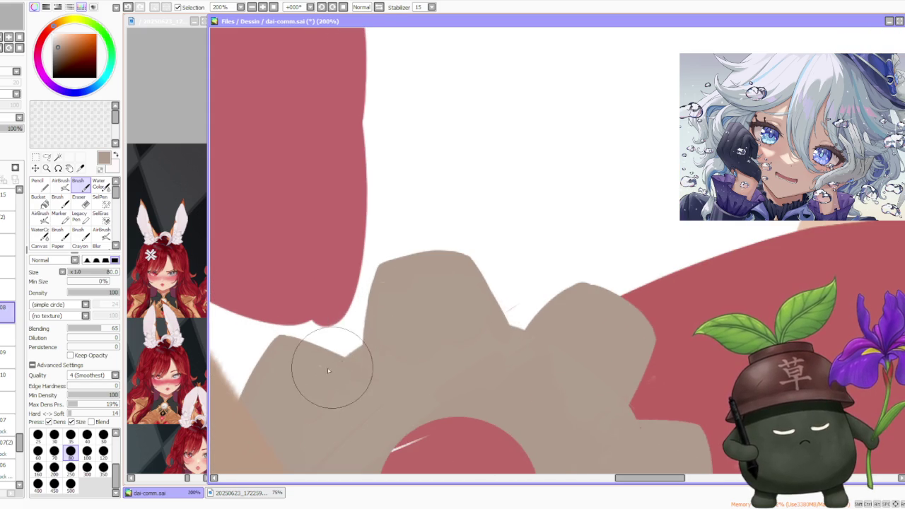
pyautogui.scroll(-1, 331, 368)
pyautogui.press('Delete')
pyautogui.press('Home')
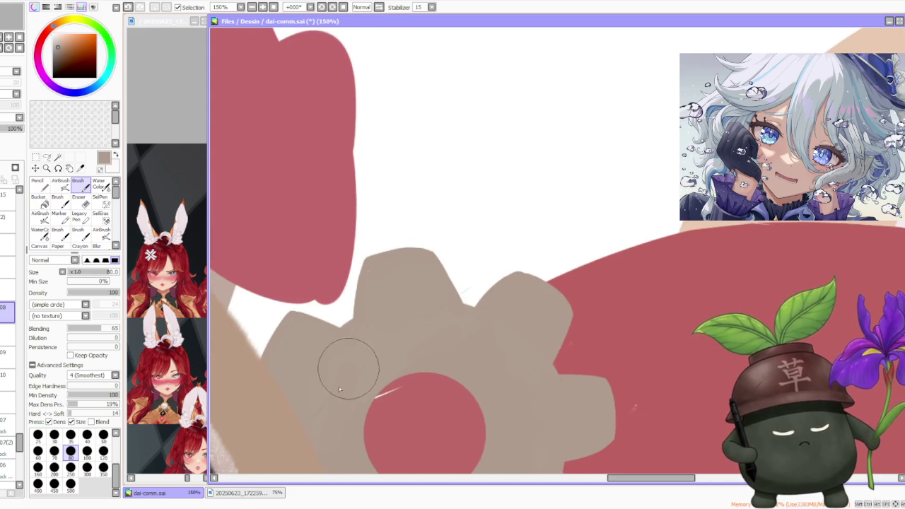
pyautogui.press('Delete')
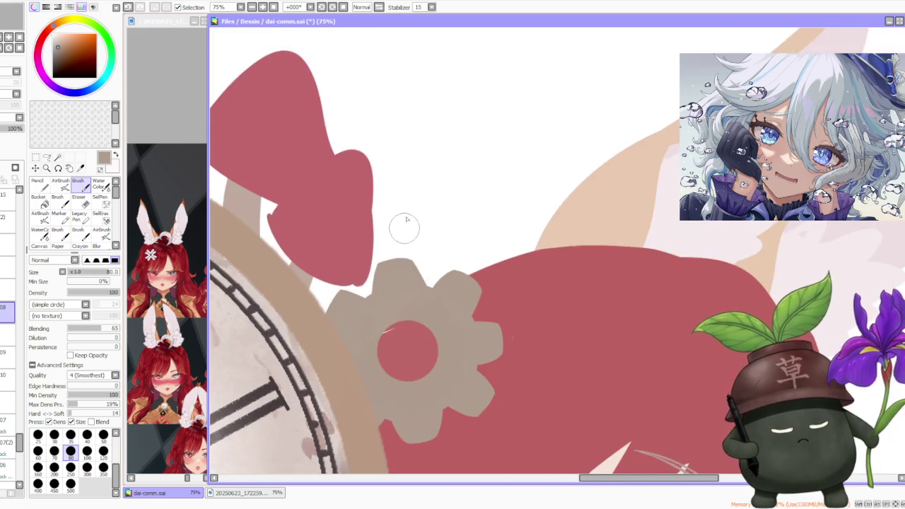
pyautogui.press('Delete')
pyautogui.press('Home')
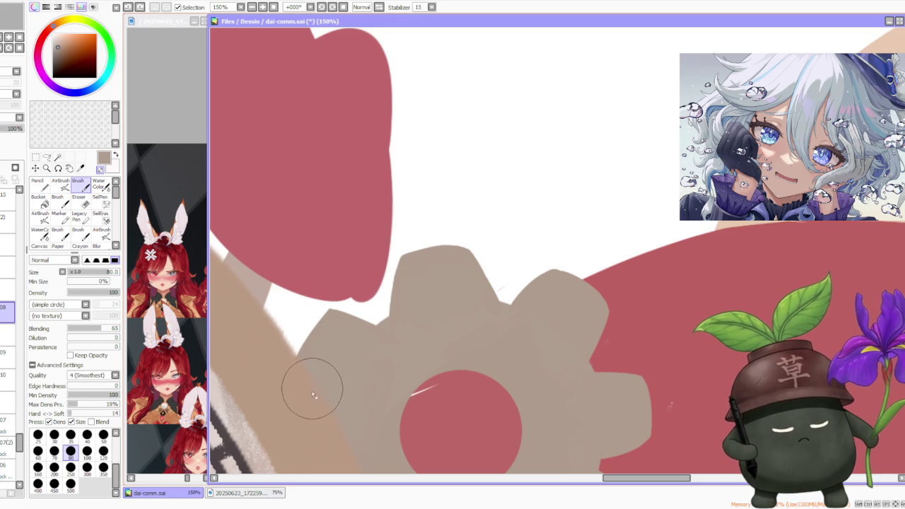
# Zoom in and out to compare the gear's shape against the clock and mushrooms.
pyautogui.scroll(-3, 447, 216)
pyautogui.scroll(1, 460, 188)
pyautogui.scroll(1, 459, 188)
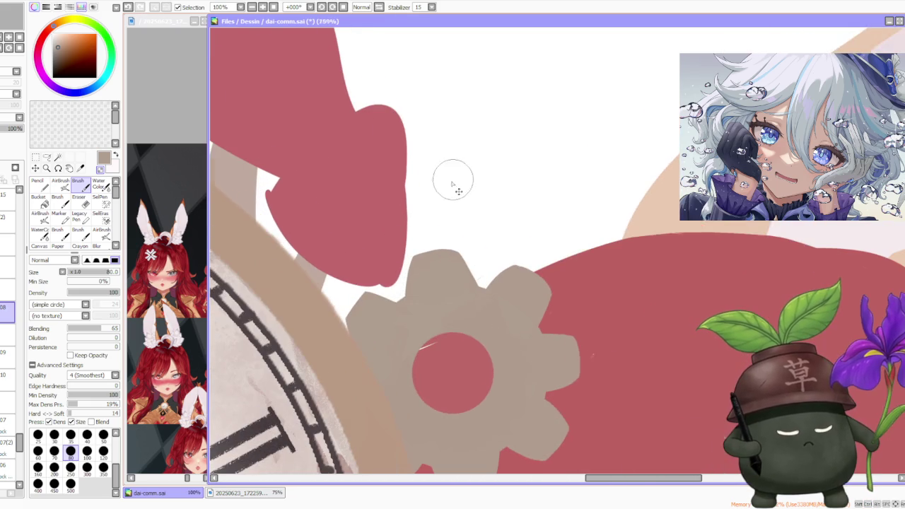
pyautogui.scroll(-2, 473, 199)
pyautogui.scroll(3, 425, 234)
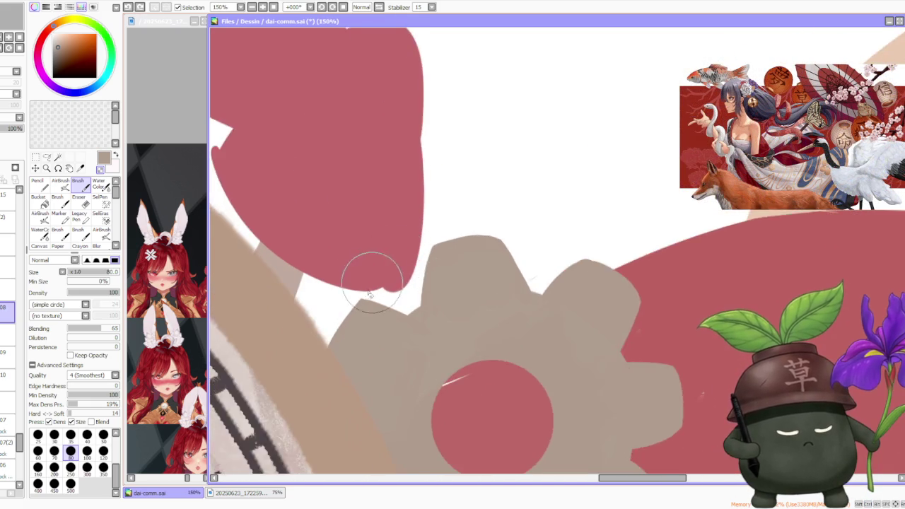
pyautogui.scroll(1, 361, 290)
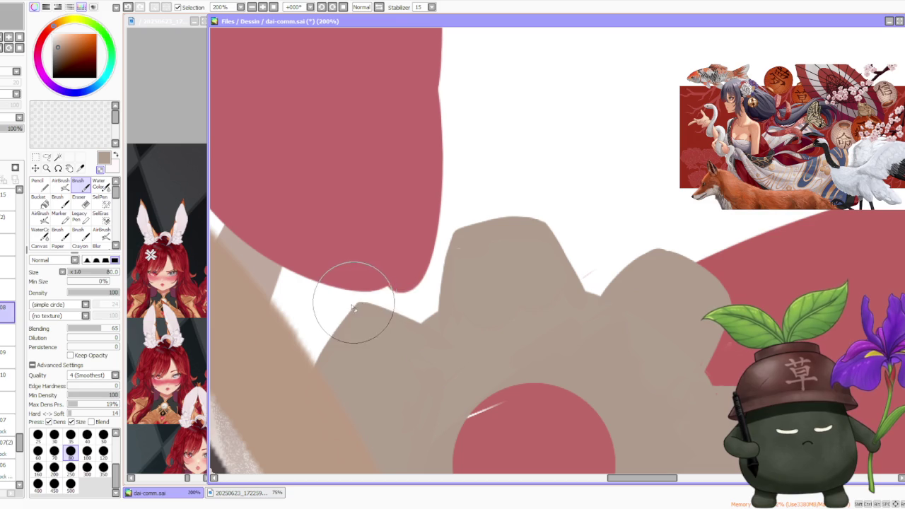
pyautogui.scroll(-1, 434, 259)
pyautogui.scroll(-1, 489, 219)
pyautogui.scroll(2, 464, 216)
pyautogui.scroll(-1, 473, 250)
pyautogui.scroll(-3, 472, 250)
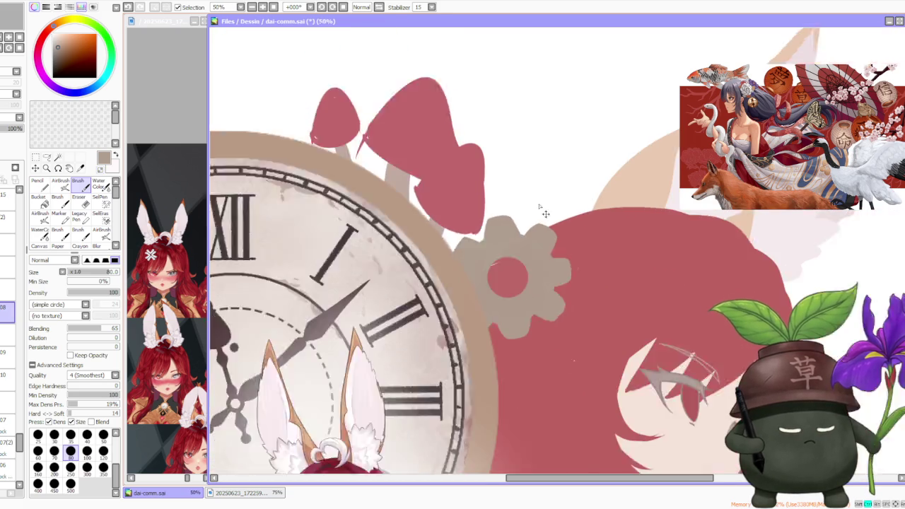
pyautogui.scroll(-1, 540, 205)
pyautogui.scroll(4, 538, 244)
pyautogui.scroll(-1, 530, 273)
pyautogui.scroll(-2, 536, 285)
pyautogui.scroll(2, 559, 285)
pyautogui.scroll(1, 575, 286)
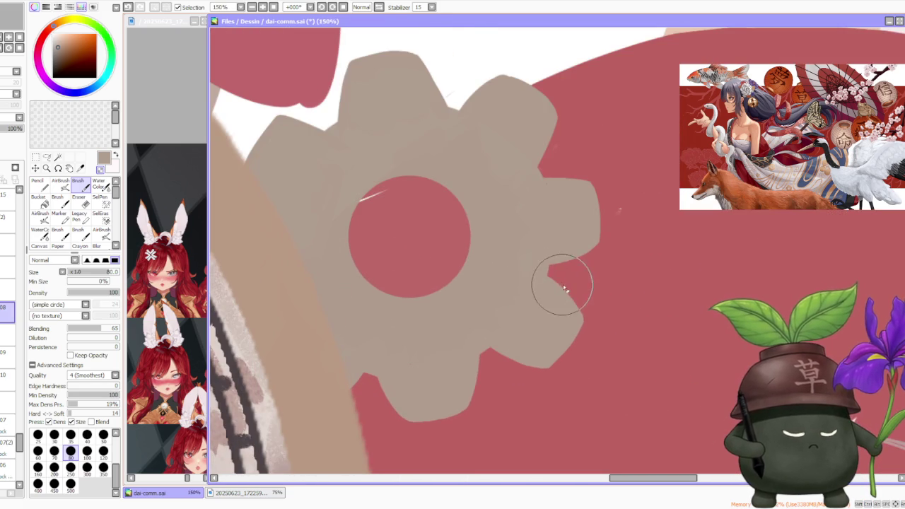
pyautogui.scroll(-1, 593, 352)
pyautogui.scroll(-2, 593, 340)
pyautogui.scroll(1, 588, 224)
pyautogui.scroll(2, 554, 221)
pyautogui.scroll(-2, 553, 221)
pyautogui.scroll(-1, 571, 212)
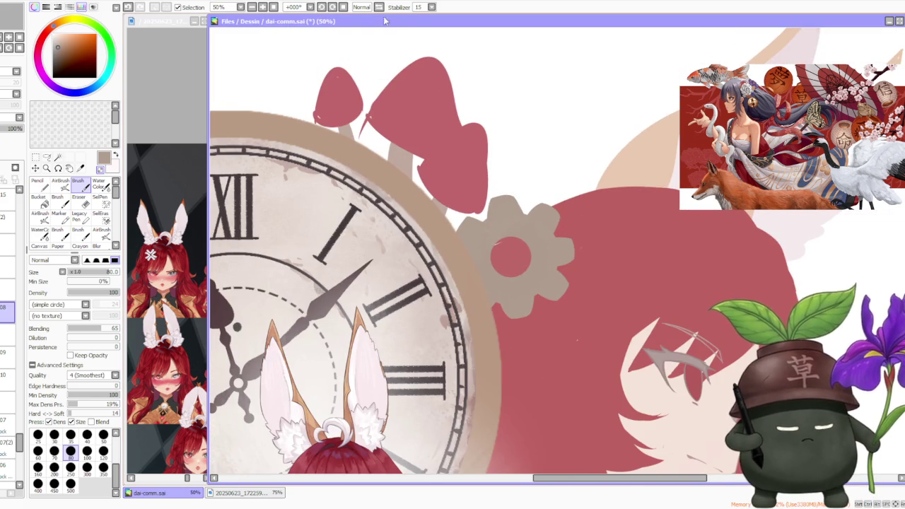
pyautogui.click(332, 7)
# Turn the view to -90° and extend the gear's left edge with beige paint.
pyautogui.click(326, 7)
pyautogui.click(321, 8)
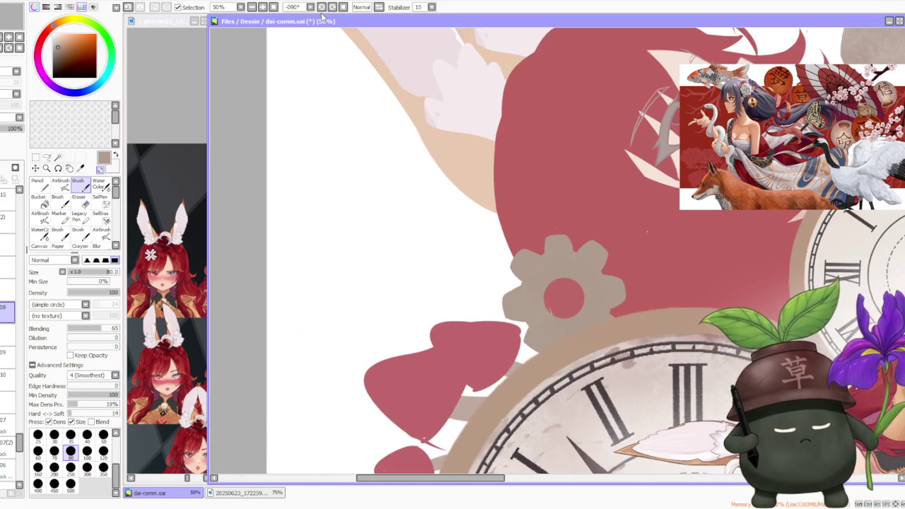
pyautogui.scroll(2, 505, 282)
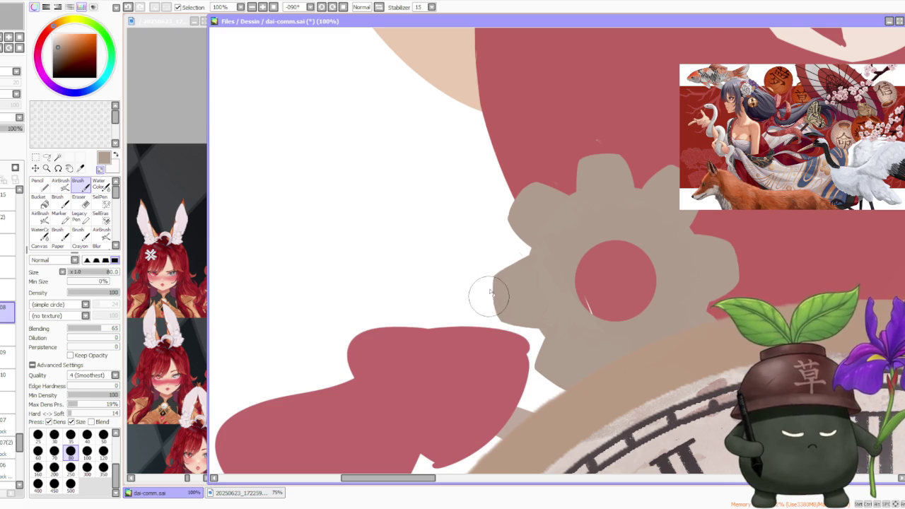
pyautogui.scroll(-1, 489, 300)
pyautogui.scroll(2, 502, 295)
pyautogui.moveTo(519, 238); pyautogui.dragTo(530, 316)
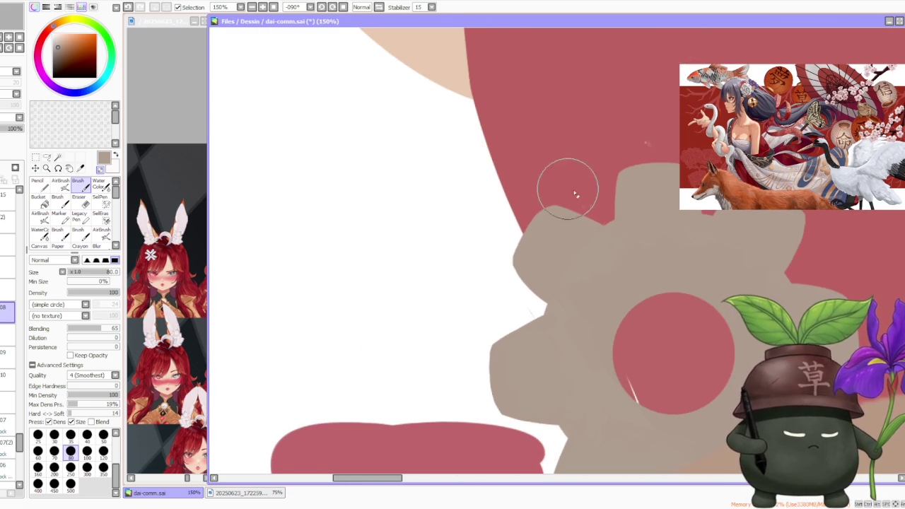
# Trim the top tooth's right edge with red and cut a small notch into it.
pyautogui.scroll(-3, 535, 212)
pyautogui.scroll(3, 607, 211)
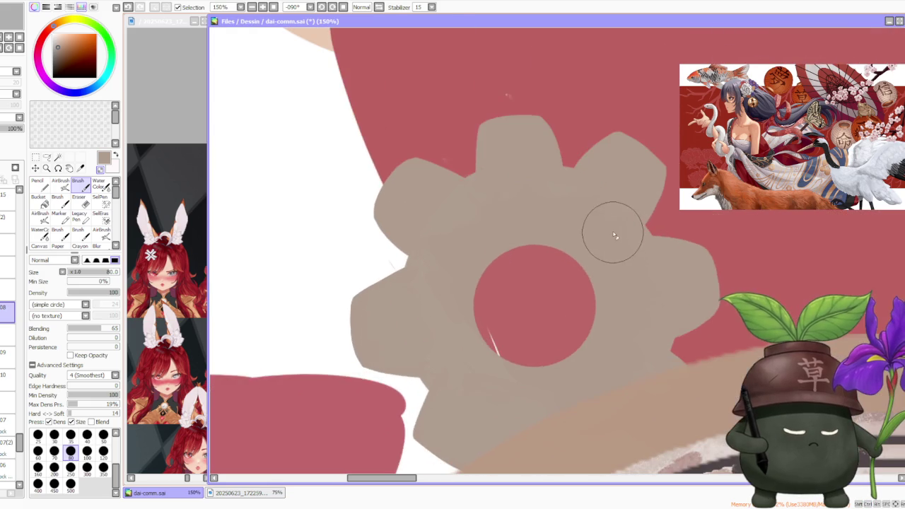
pyautogui.scroll(-3, 607, 212)
pyautogui.scroll(4, 604, 142)
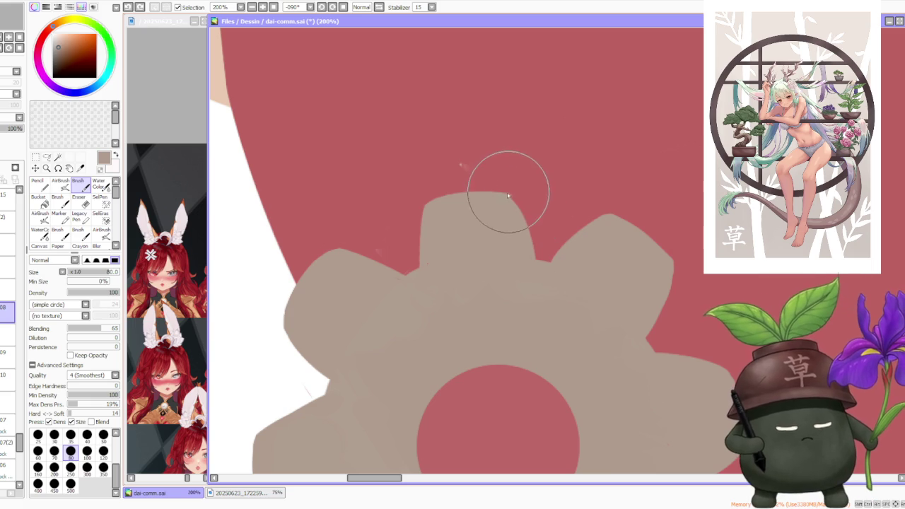
pyautogui.moveTo(520, 200); pyautogui.dragTo(533, 246)
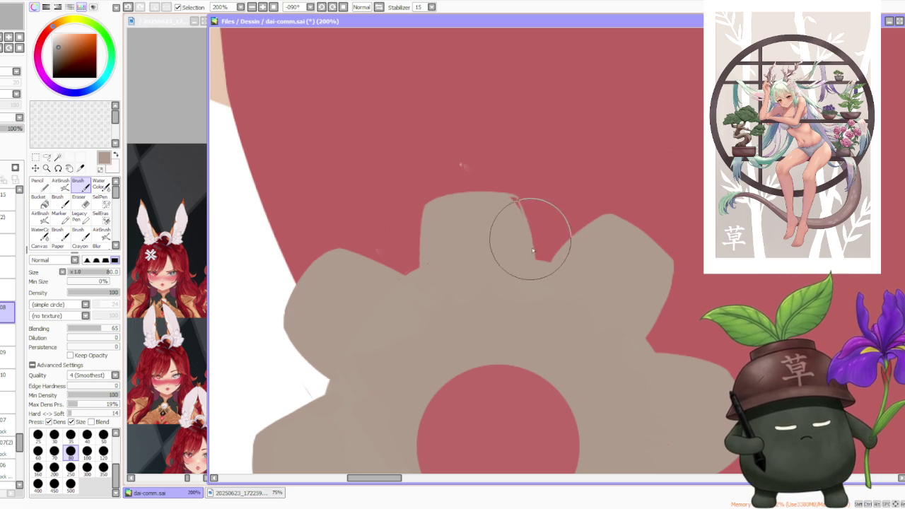
pyautogui.moveTo(521, 214); pyautogui.dragTo(536, 275)
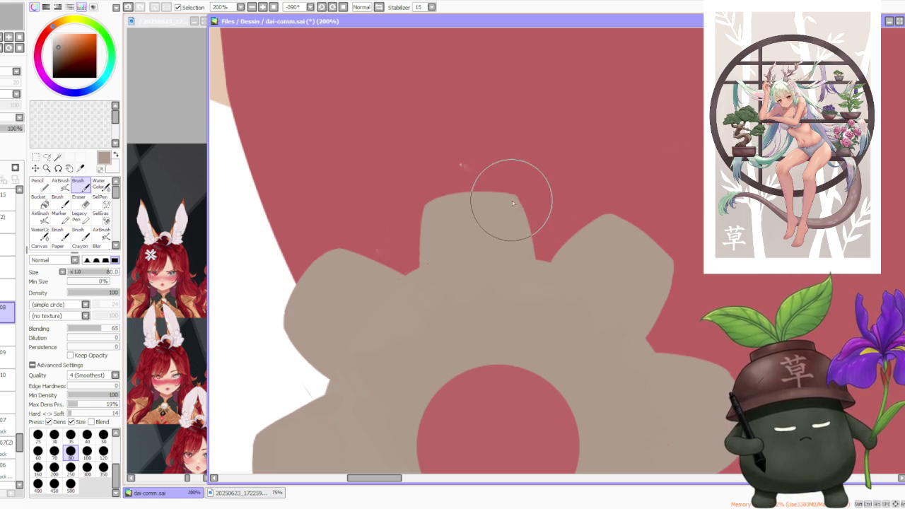